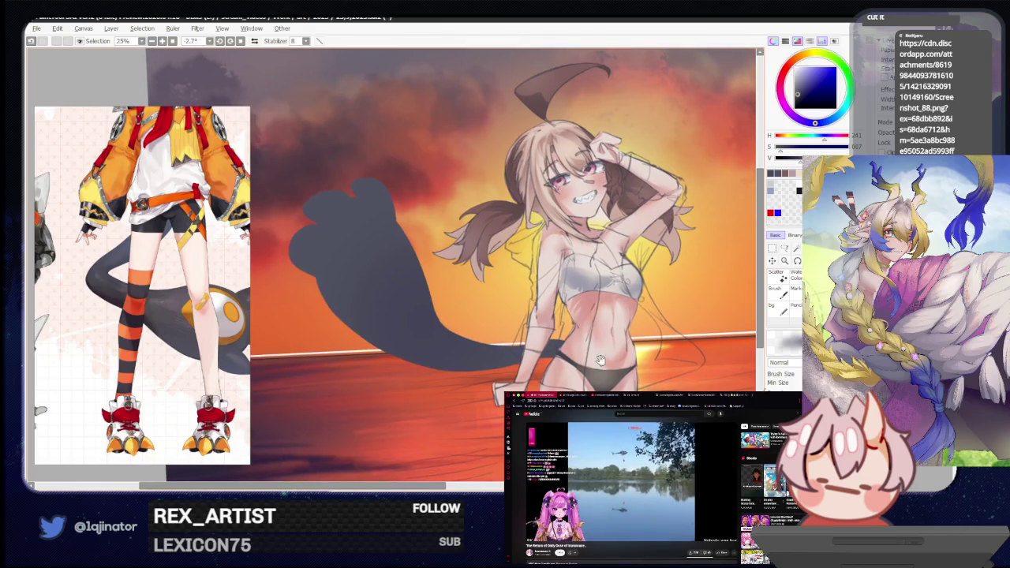
Zoom out to see the whole sunset illustration, then reset and tilt the view onto the paw.
key(minus)
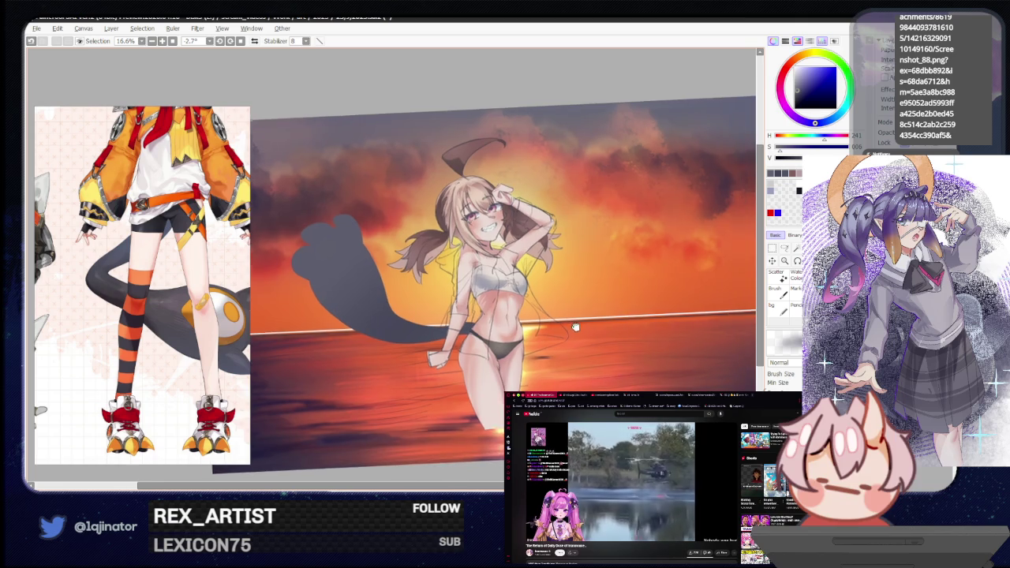
key(minus)
key(minus)
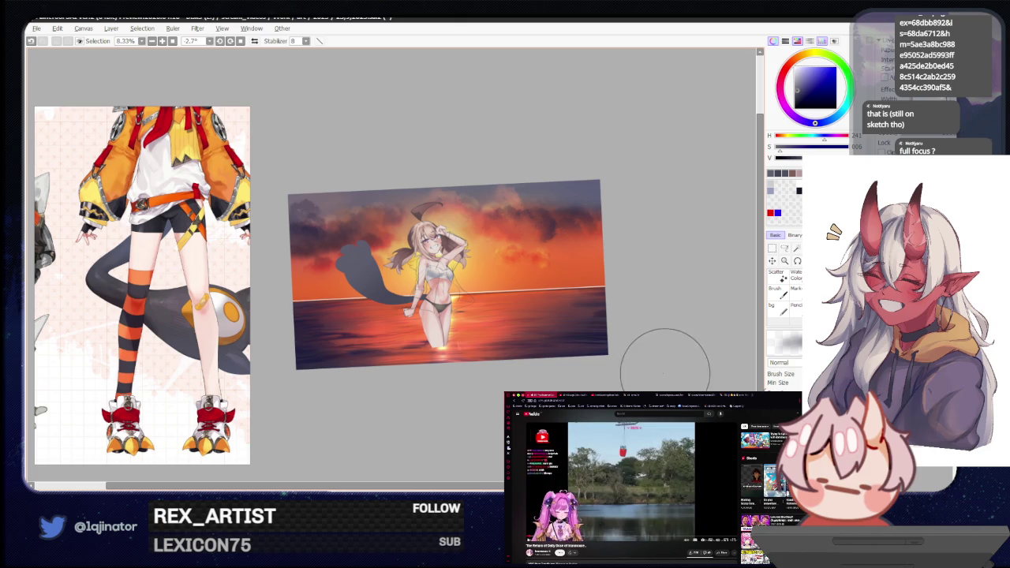
key(Delete)
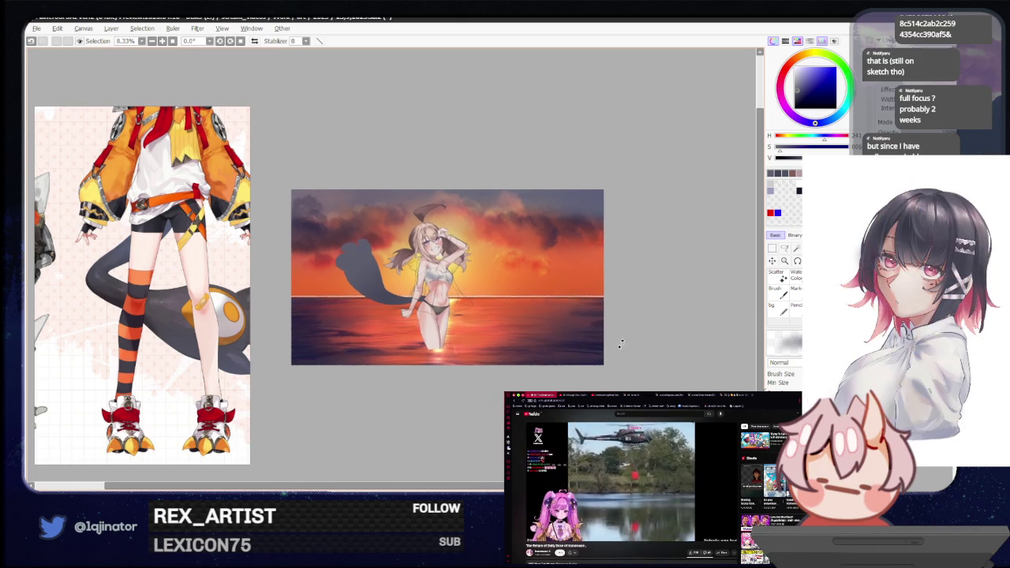
scroll(605, 350, up, 2)
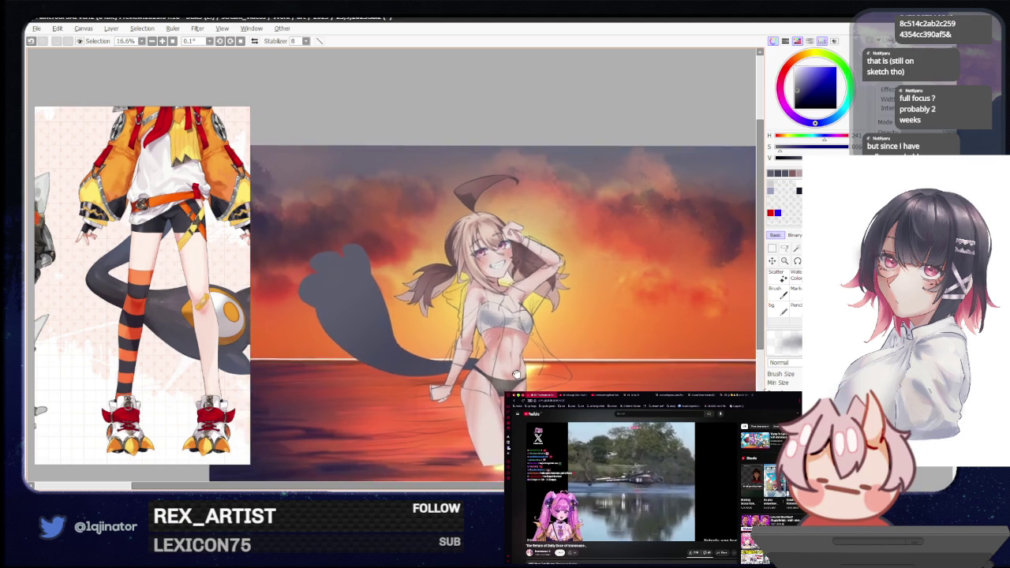
drag(515, 372, 523, 365)
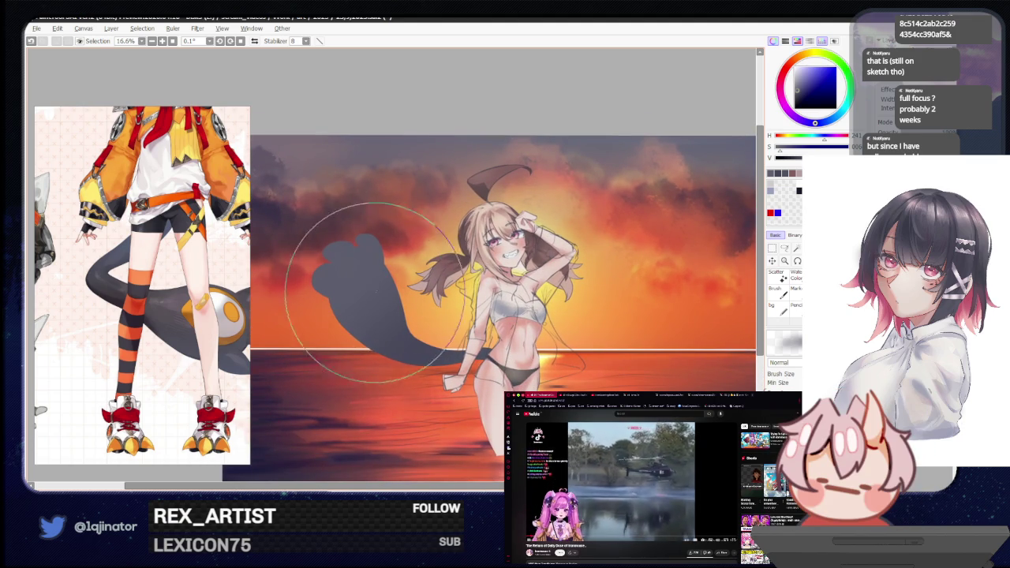
drag(588, 277, 565, 367)
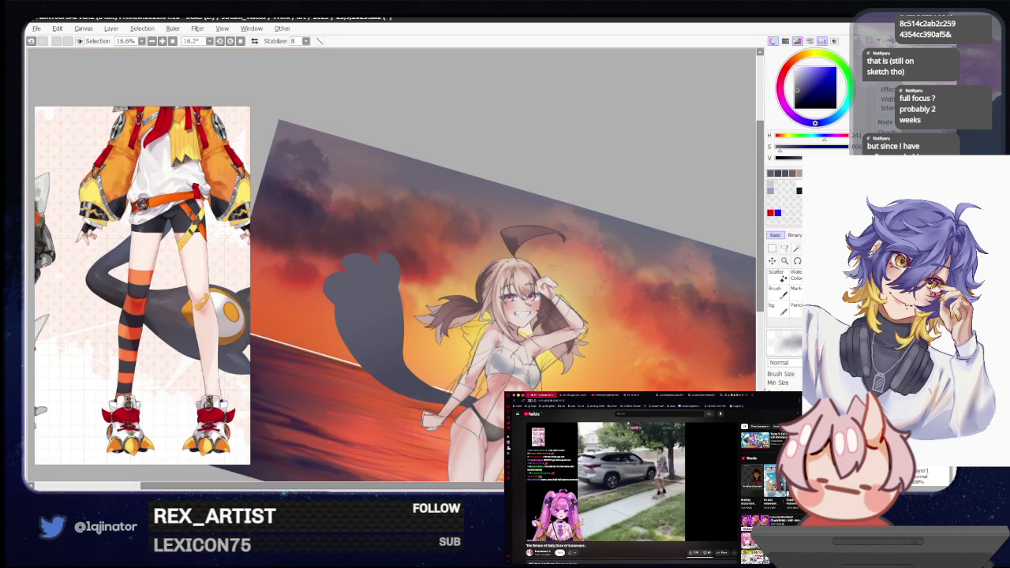
scroll(511, 343, up, 1)
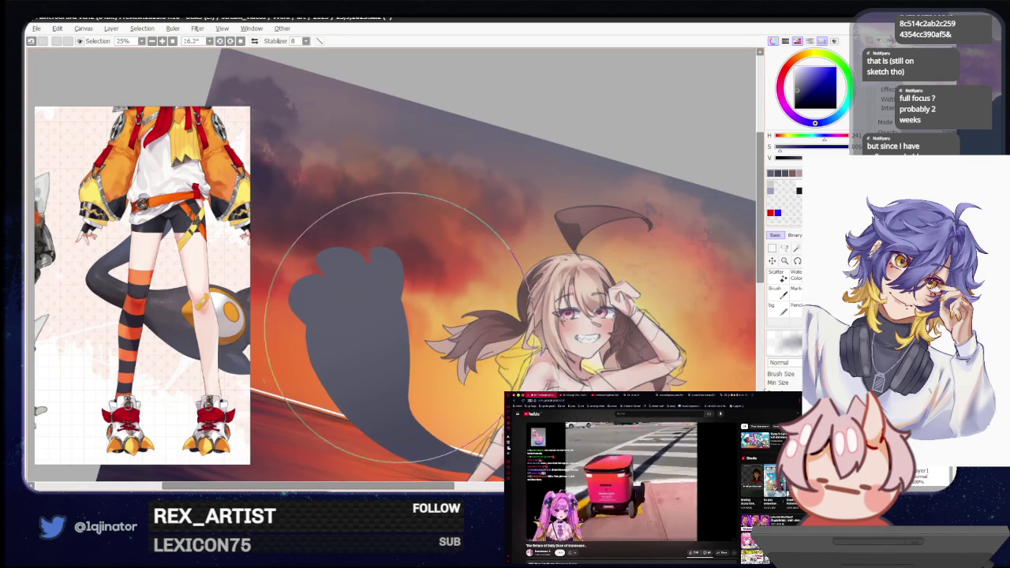
Pick a warm orange tan-brown on the colour wheel and switch to the Lasso tool.
click(799, 60)
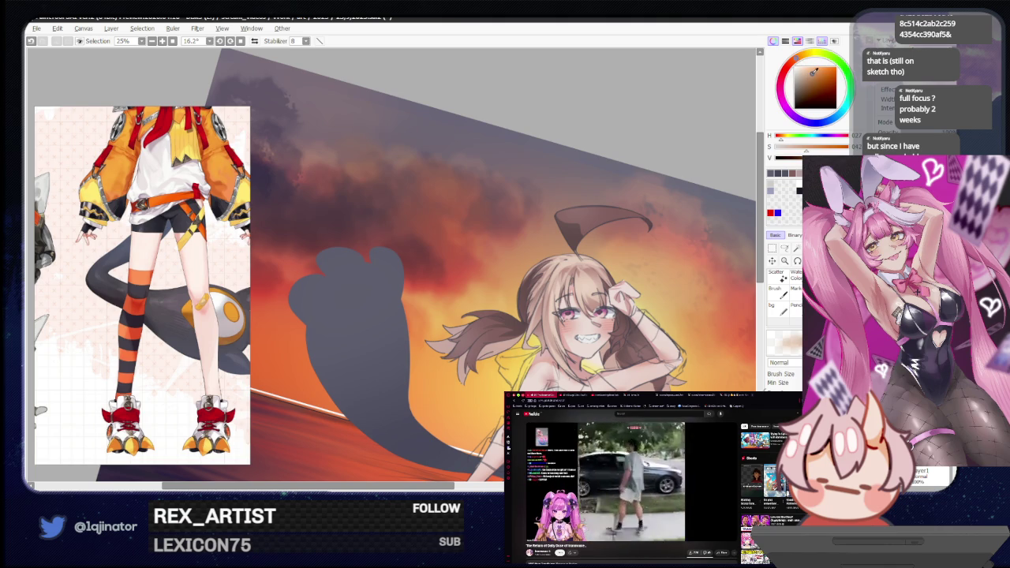
click(786, 251)
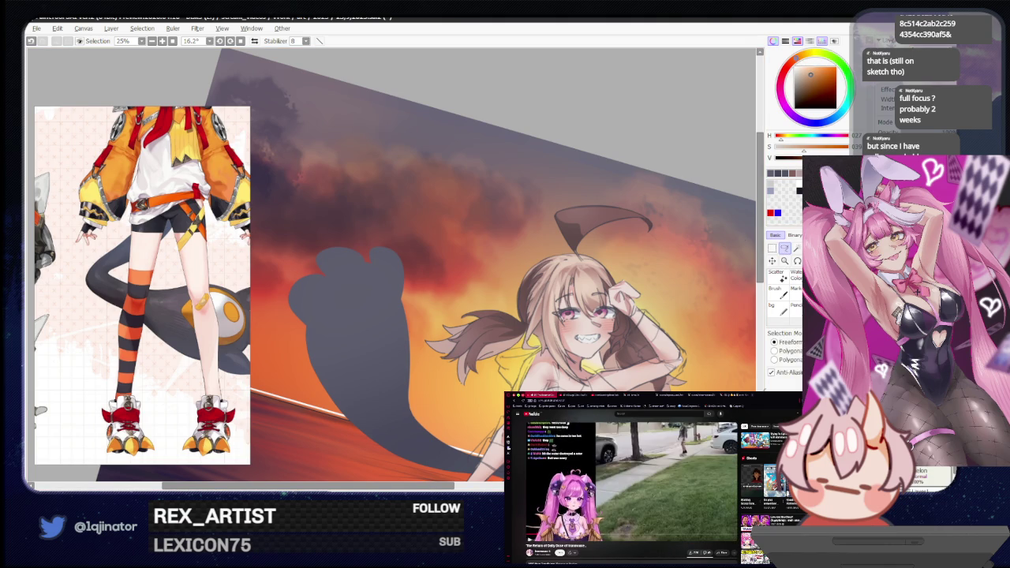
mouse_move(403, 333)
mouse_down()
mouse_move(427, 308)
mouse_move(370, 280)
mouse_up()
Lasso an oval on the dark paw, bucket-fill it tan and nudge it into place.
scroll(427, 308, up, 1)
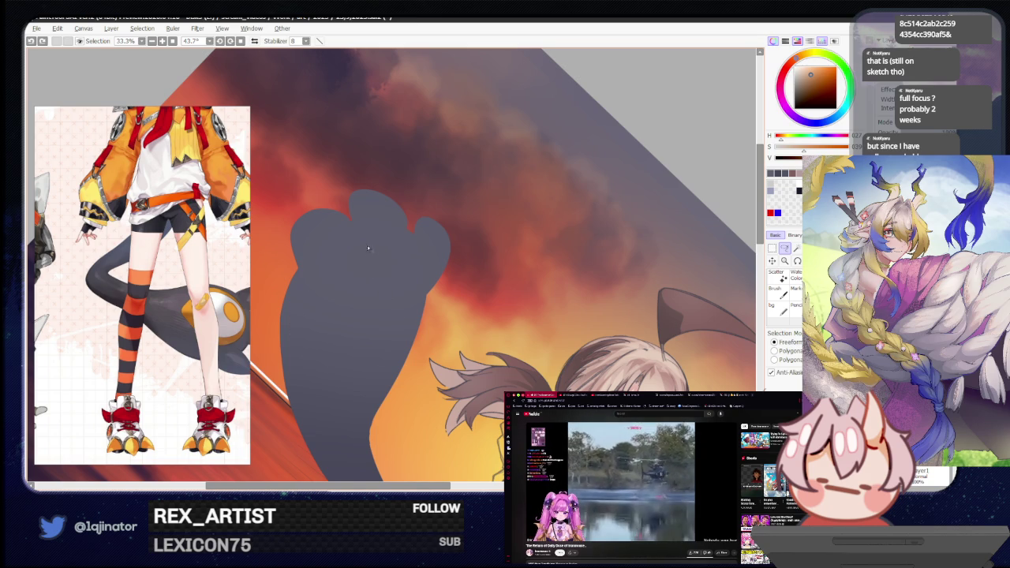
drag(408, 320, 359, 239)
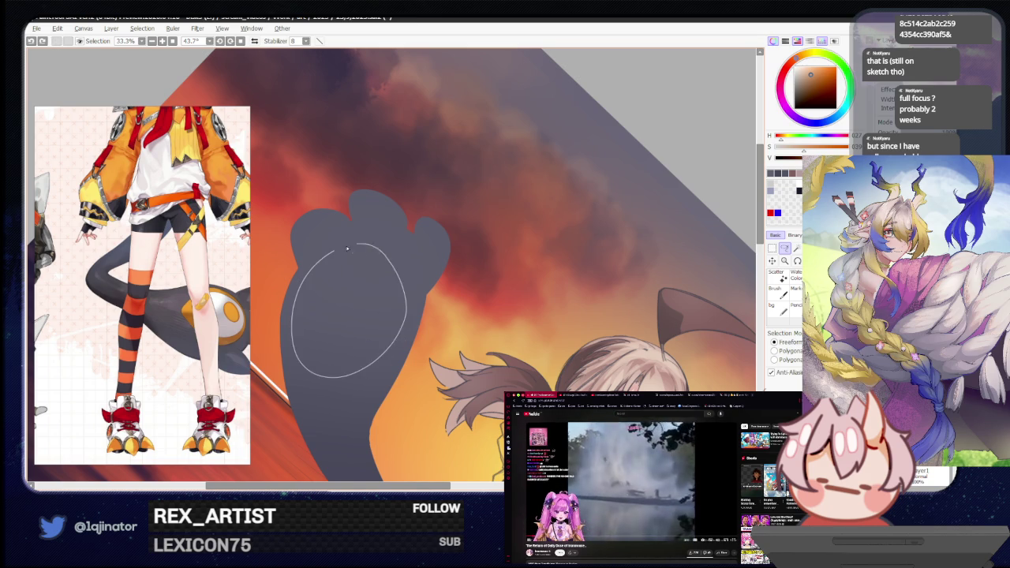
key(f)
click(356, 339)
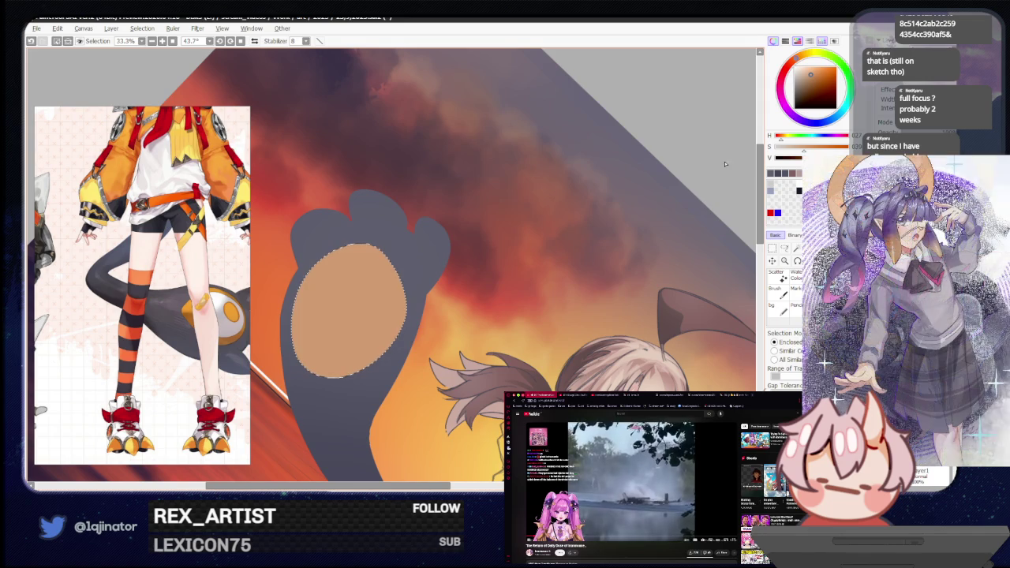
key(ctrl+t)
drag(386, 319, 377, 317)
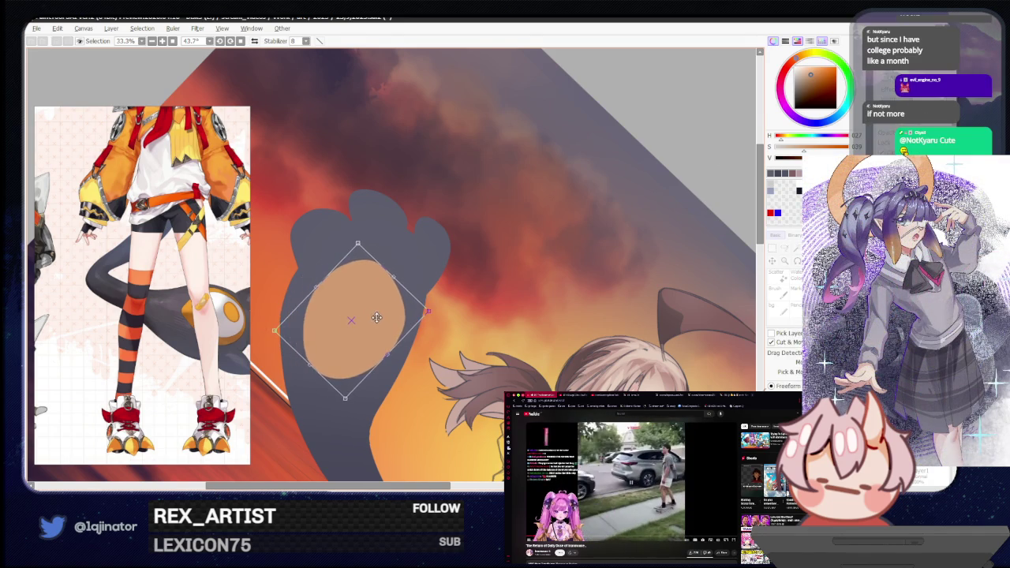
key(Return)
Narrow, tilt and reposition the tan oval so it sits on the paw's palm.
click(785, 250)
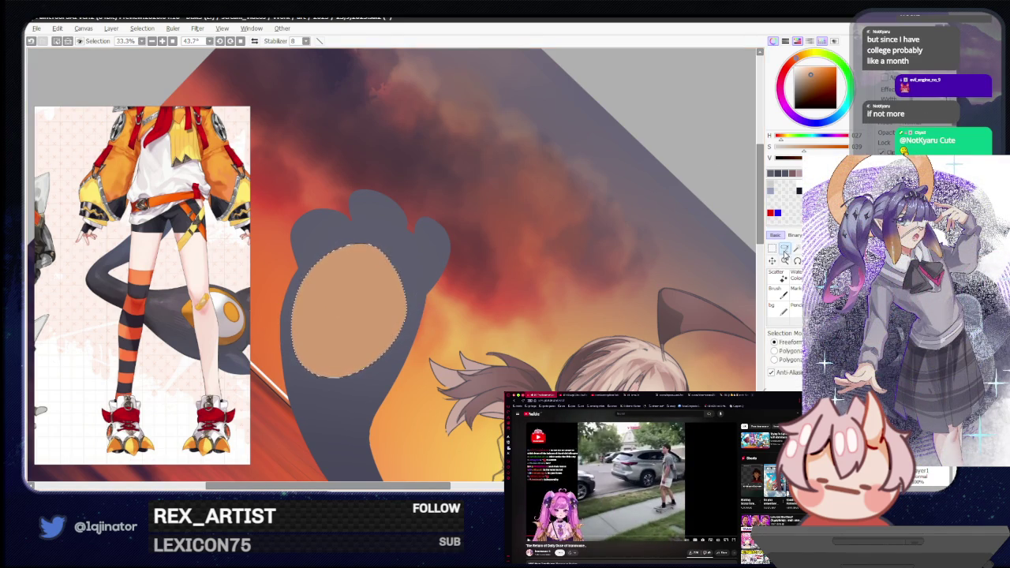
key(ctrl+t)
mouse_move(428, 301)
mouse_down()
mouse_move(446, 279)
mouse_move(441, 267)
mouse_up()
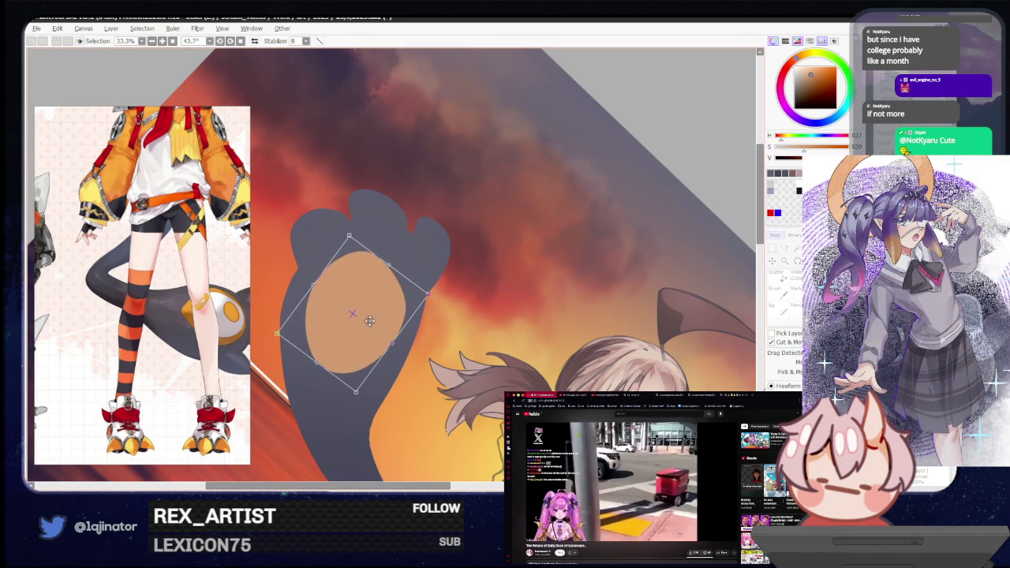
drag(438, 305, 419, 299)
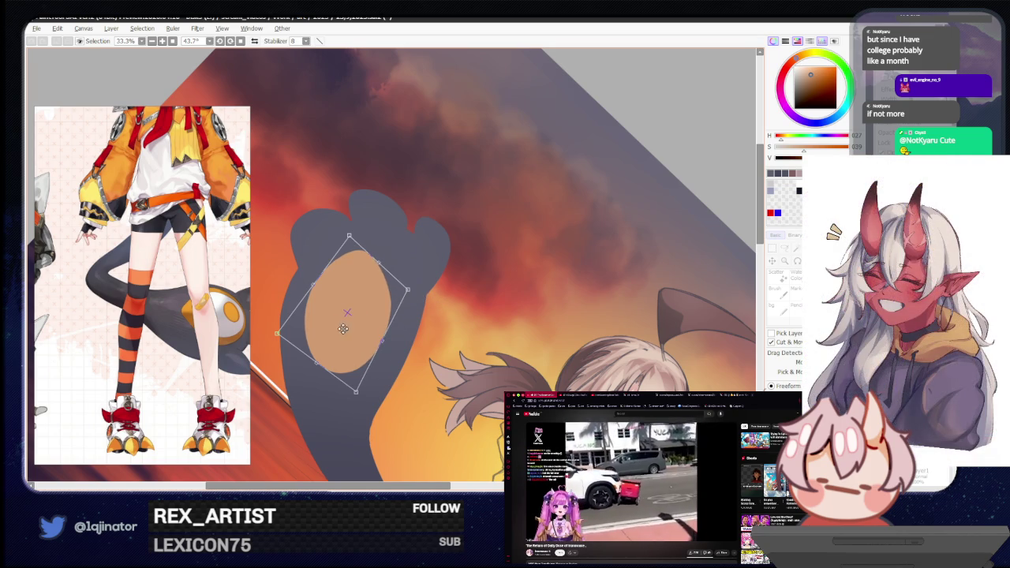
drag(345, 328, 341, 345)
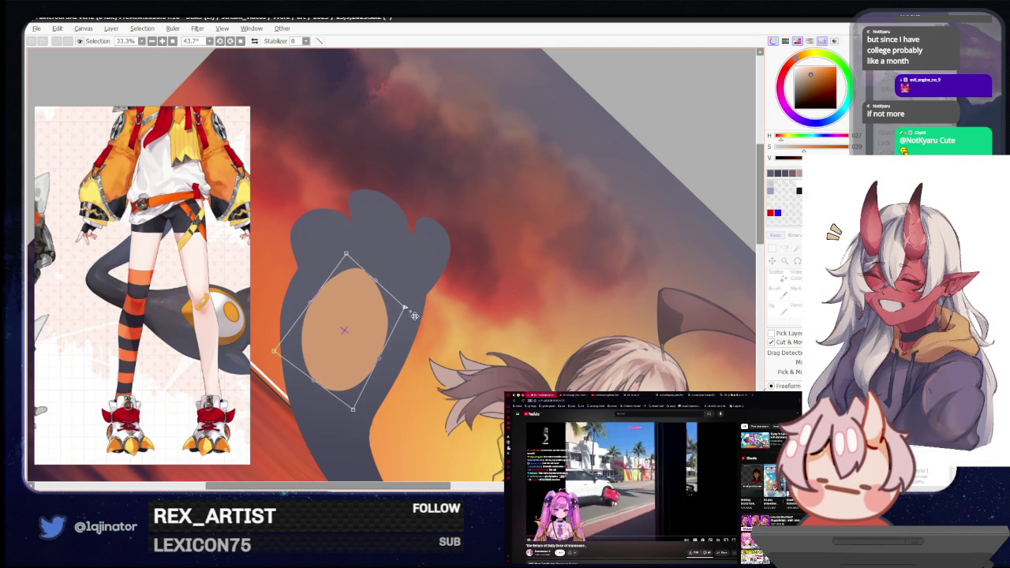
drag(307, 377, 314, 380)
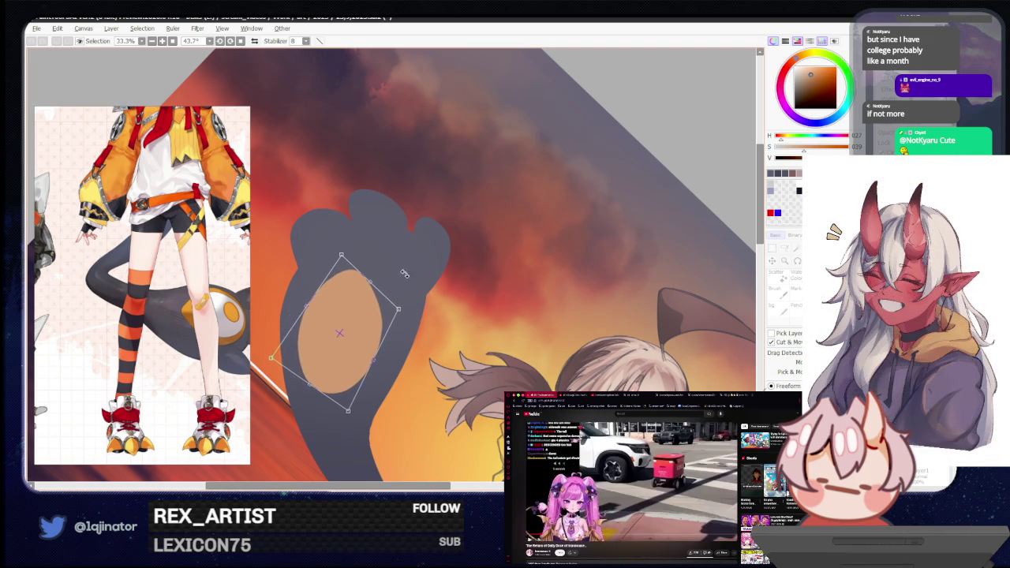
drag(364, 295, 392, 293)
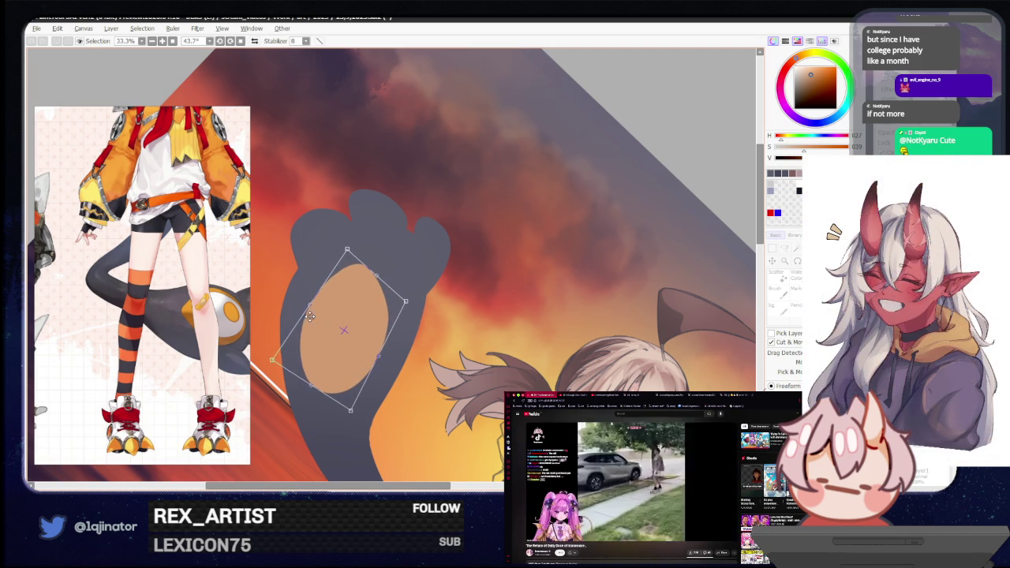
drag(313, 329, 313, 315)
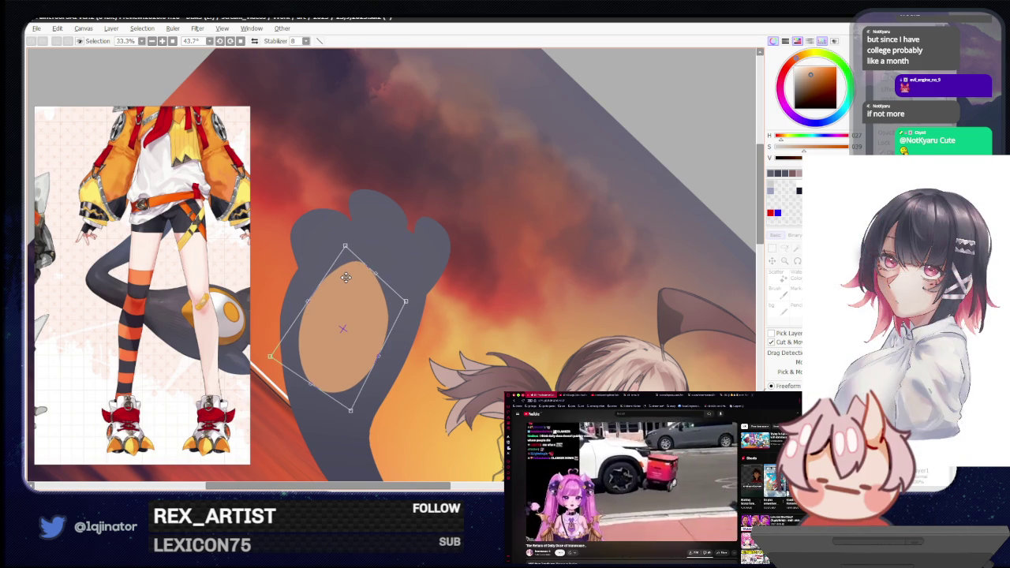
drag(364, 261, 359, 293)
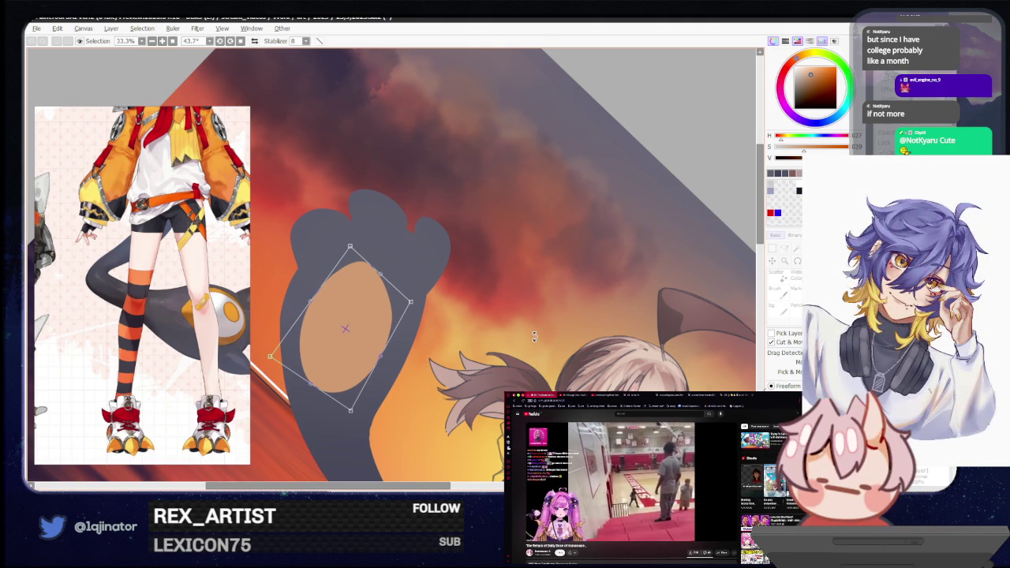
key(Return)
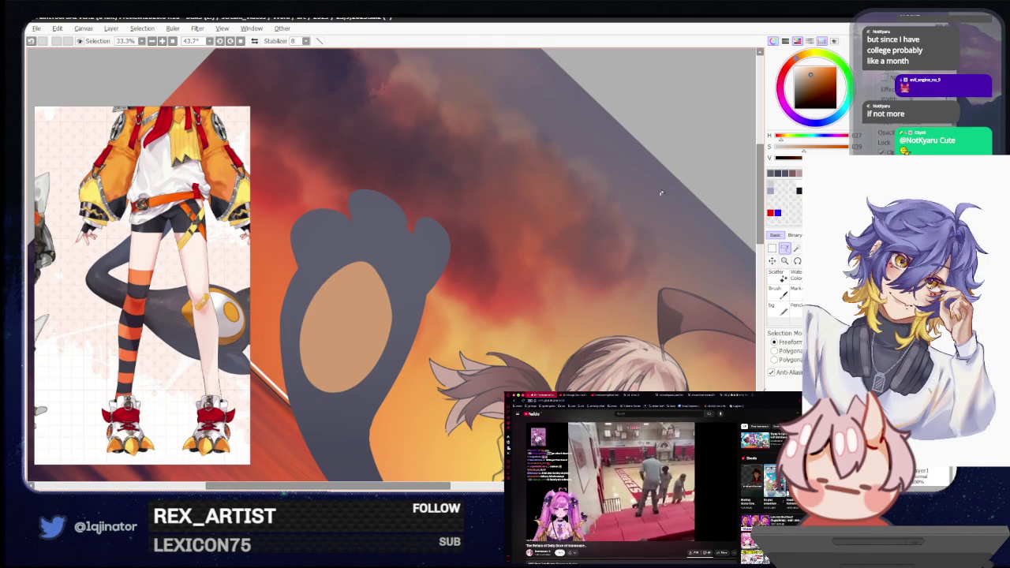
Mirror and rotate the view around the paw, undoing the stray light strokes on it.
key(h)
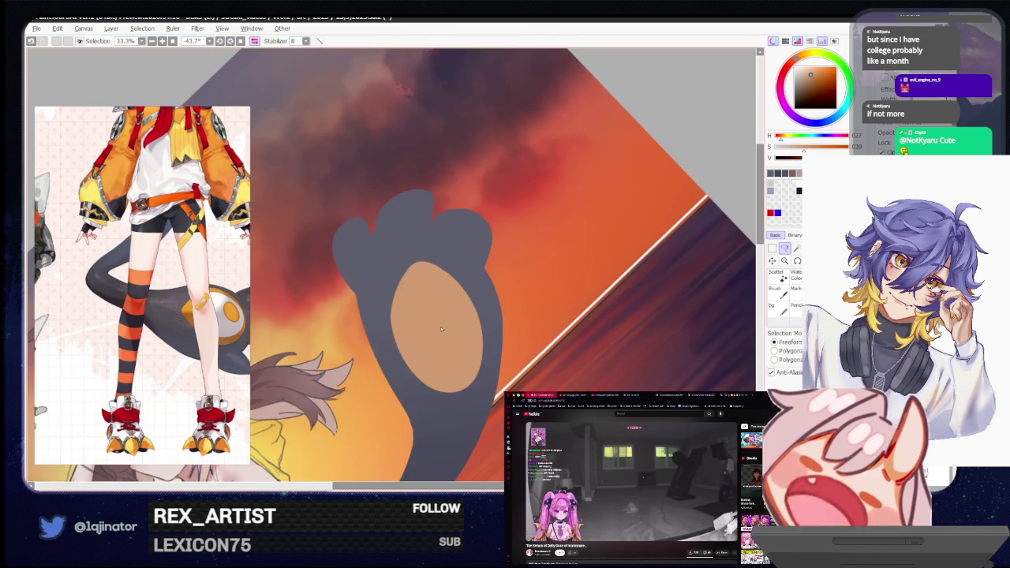
mouse_move(536, 314)
mouse_down()
mouse_move(476, 390)
mouse_move(359, 381)
mouse_move(478, 331)
mouse_up()
drag(416, 304, 396, 352)
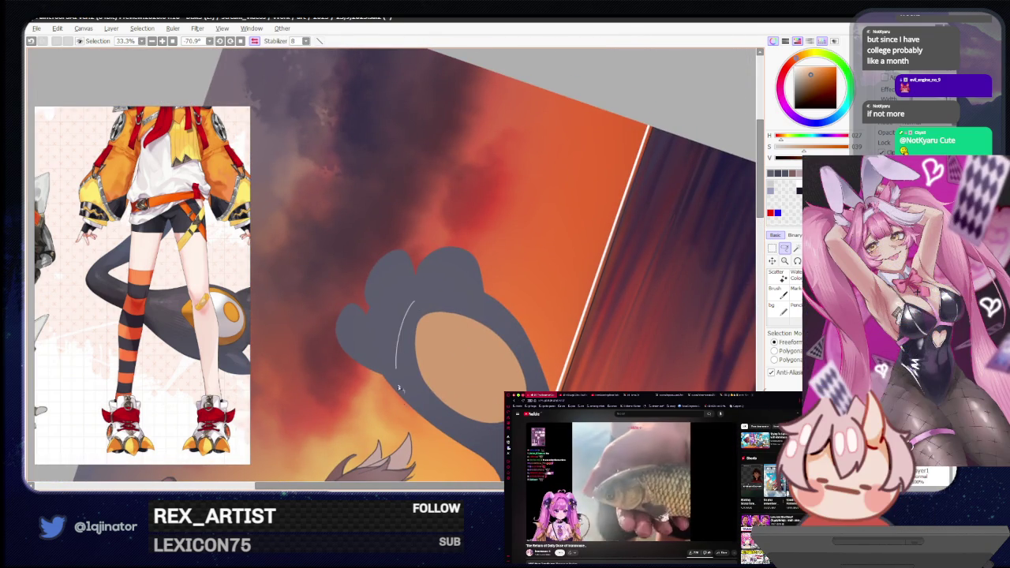
key(ctrl+z)
key(ctrl+z)
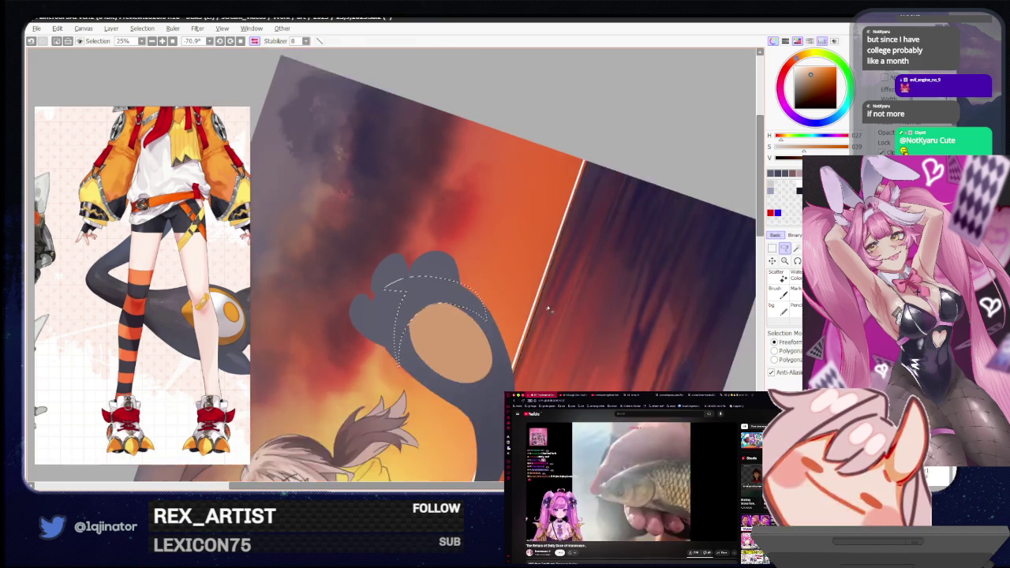
key(b)
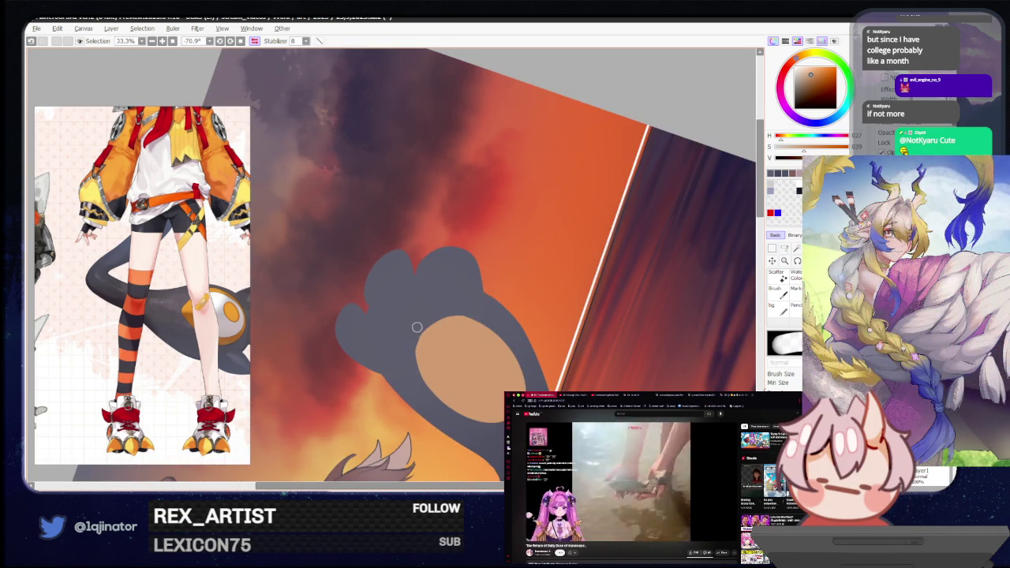
drag(557, 300, 473, 403)
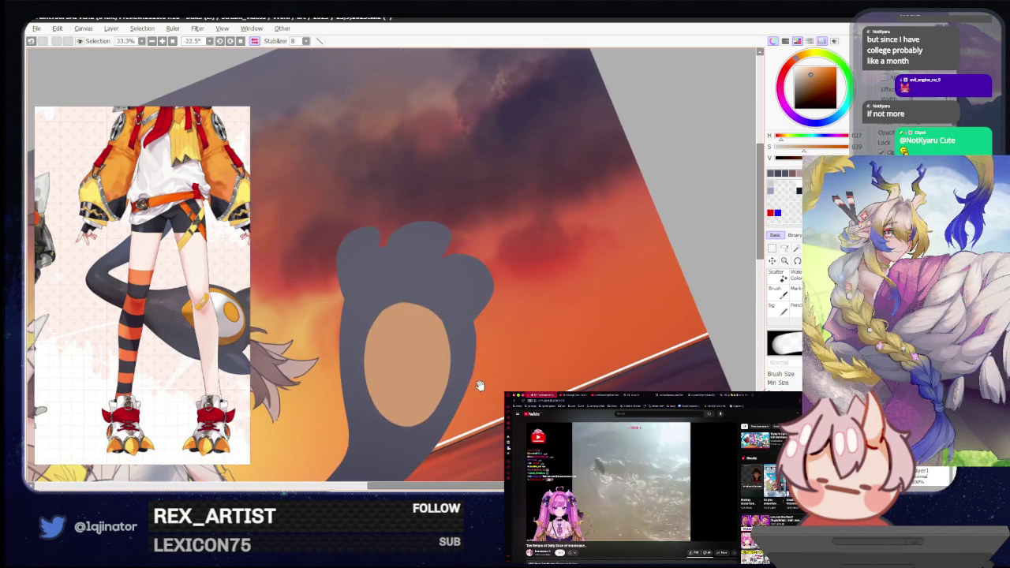
Enlarge and rotate the tan oval with Free Transform until it stands more upright.
key(ctrl+t)
drag(447, 302, 423, 338)
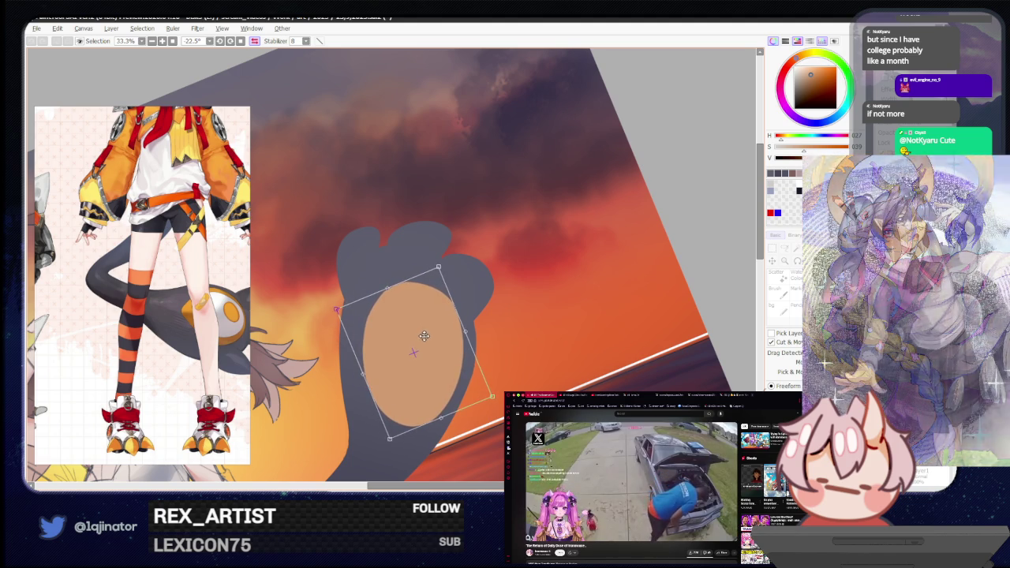
mouse_move(465, 309)
mouse_down()
mouse_move(478, 289)
mouse_move(428, 354)
mouse_up()
key(Return)
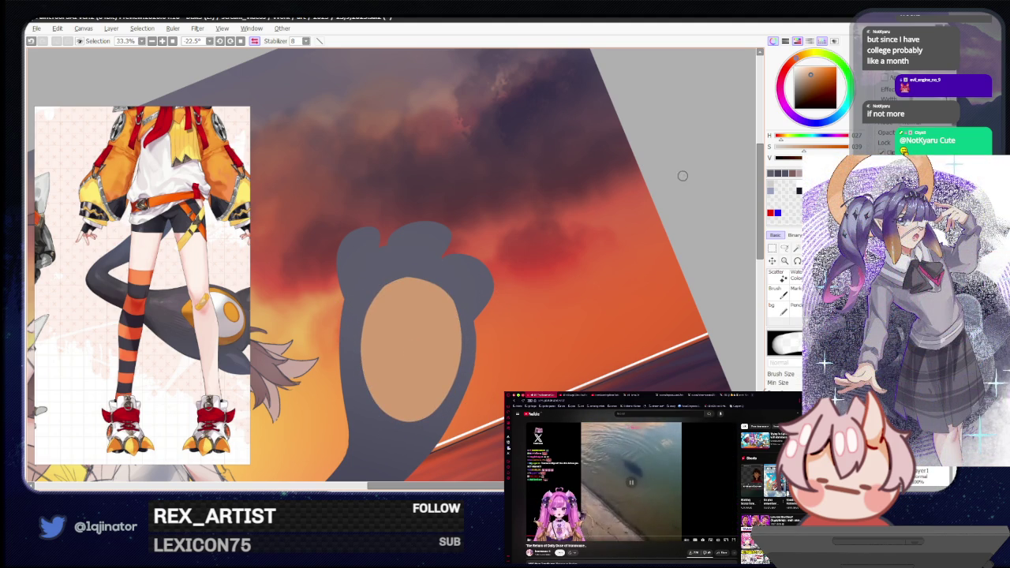
key(e)
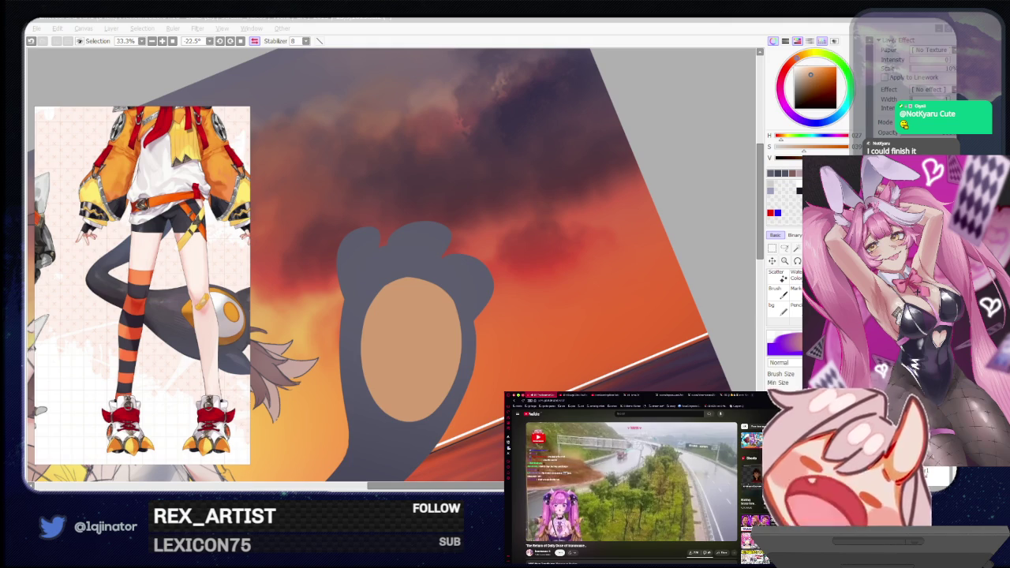
click(700, 256)
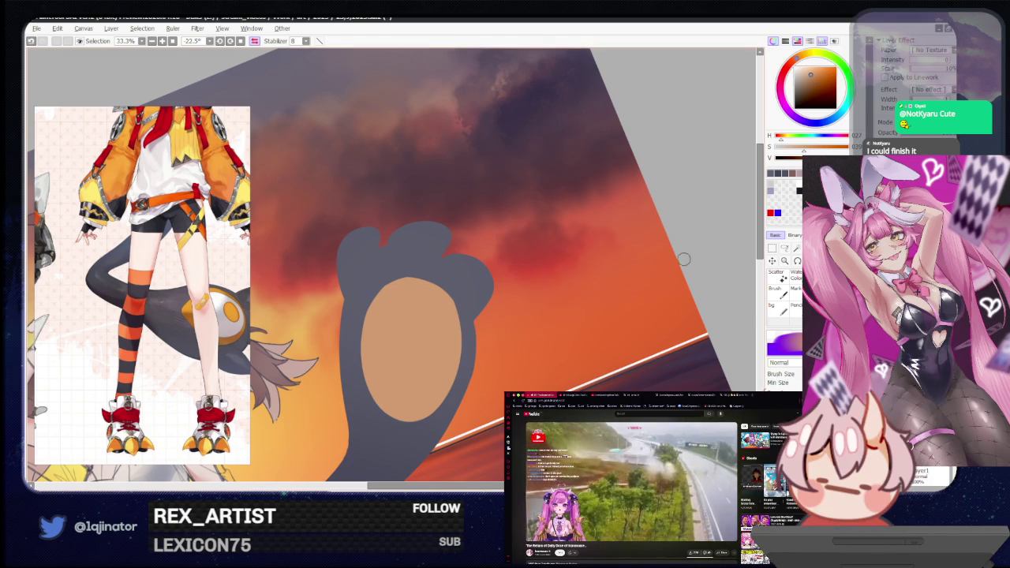
Flip the view horizontally and pan to frame the girl's face beside the paw.
key(h)
mouse_move(435, 359)
mouse_down()
mouse_move(490, 328)
mouse_move(544, 369)
mouse_move(509, 353)
mouse_up()
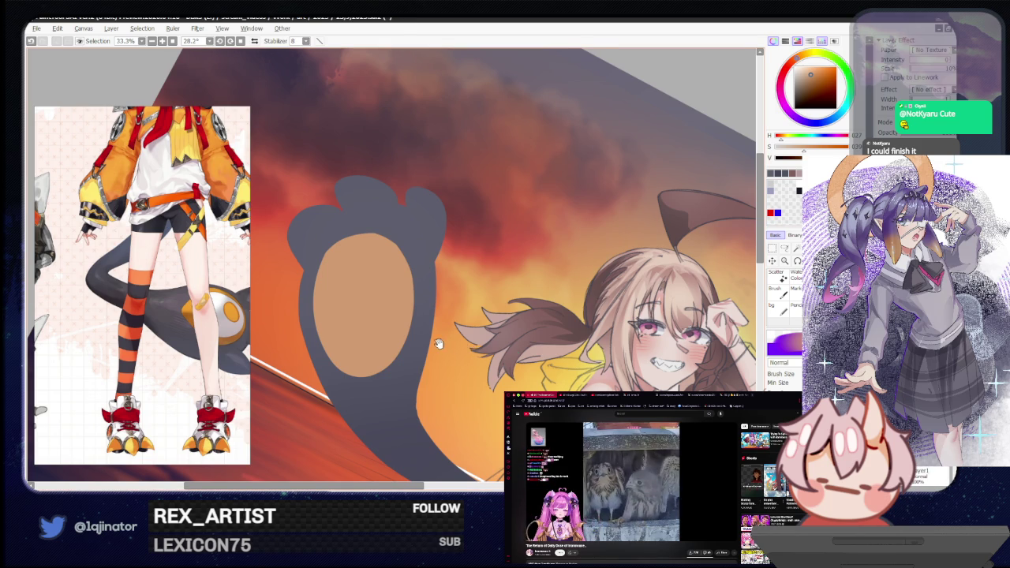
drag(440, 344, 454, 367)
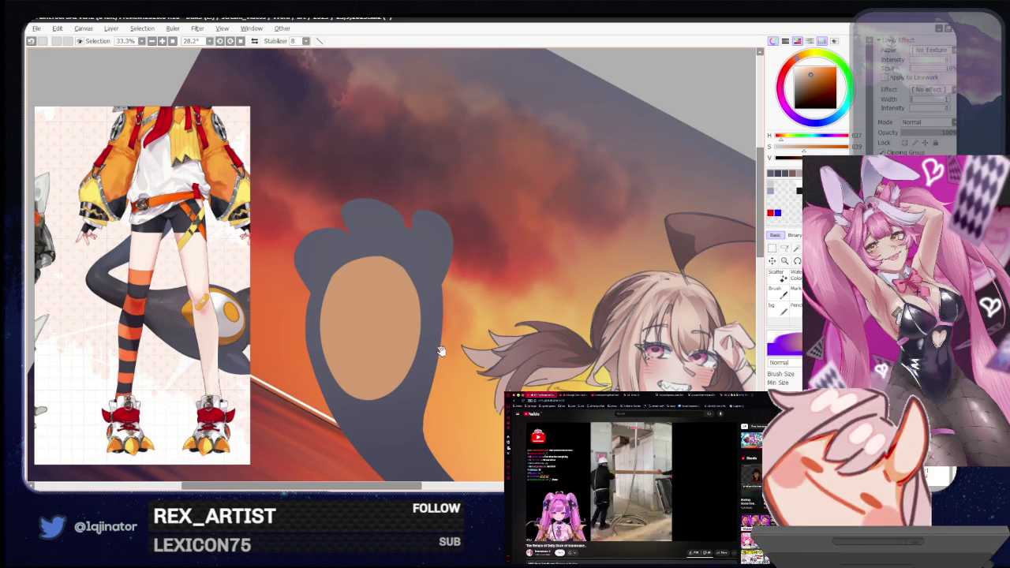
drag(414, 374, 422, 382)
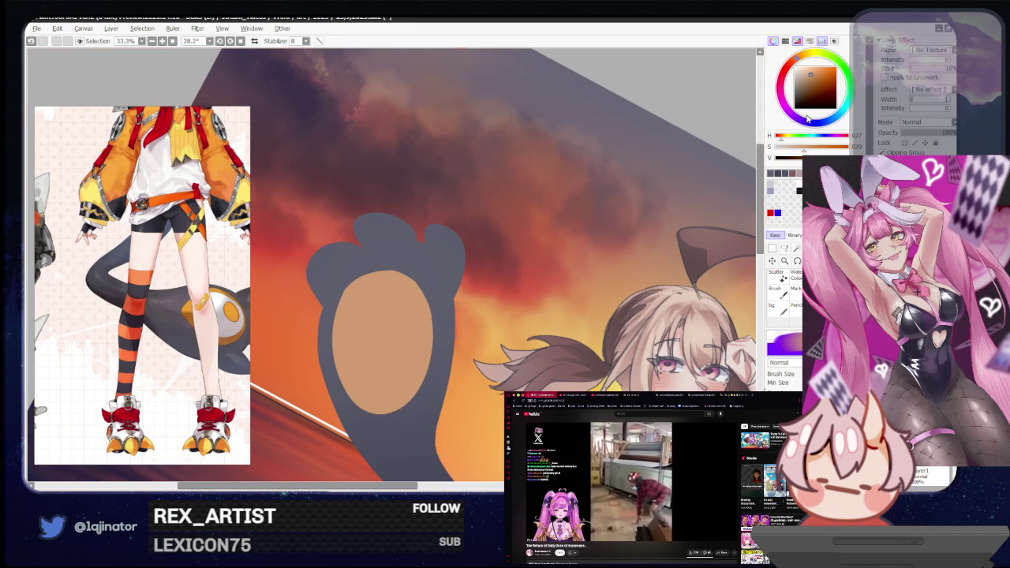
Lower the saturation, then lasso the tan pad's inner area and fill it pale beige.
drag(804, 151, 786, 152)
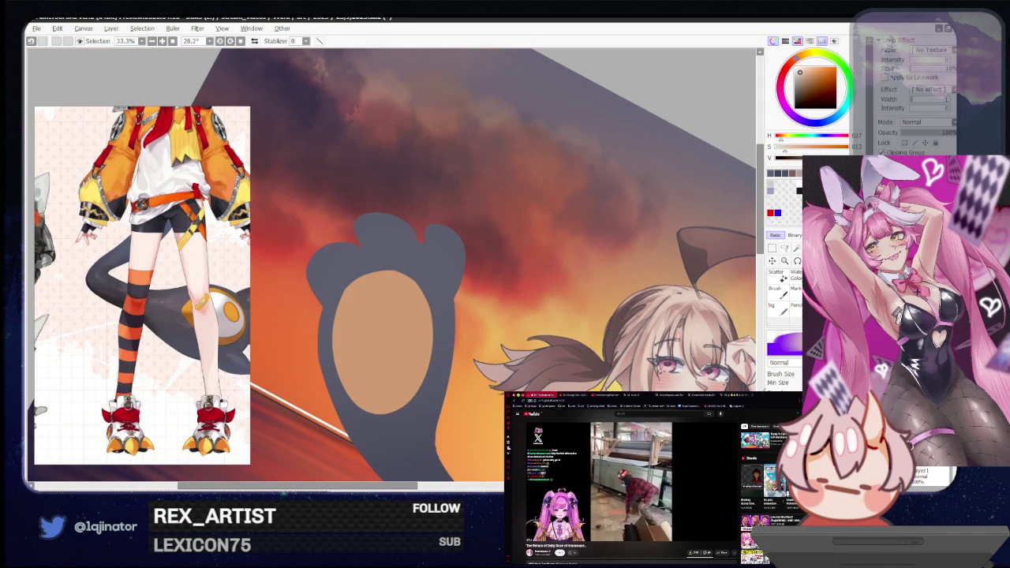
click(784, 248)
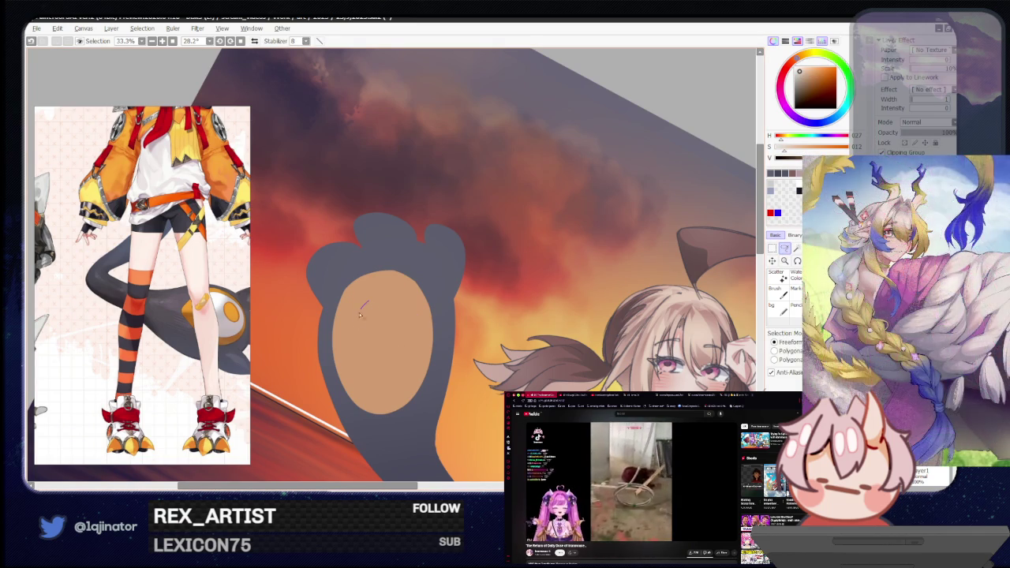
drag(396, 298, 419, 324)
key(ctrl+z)
key(ctrl+z)
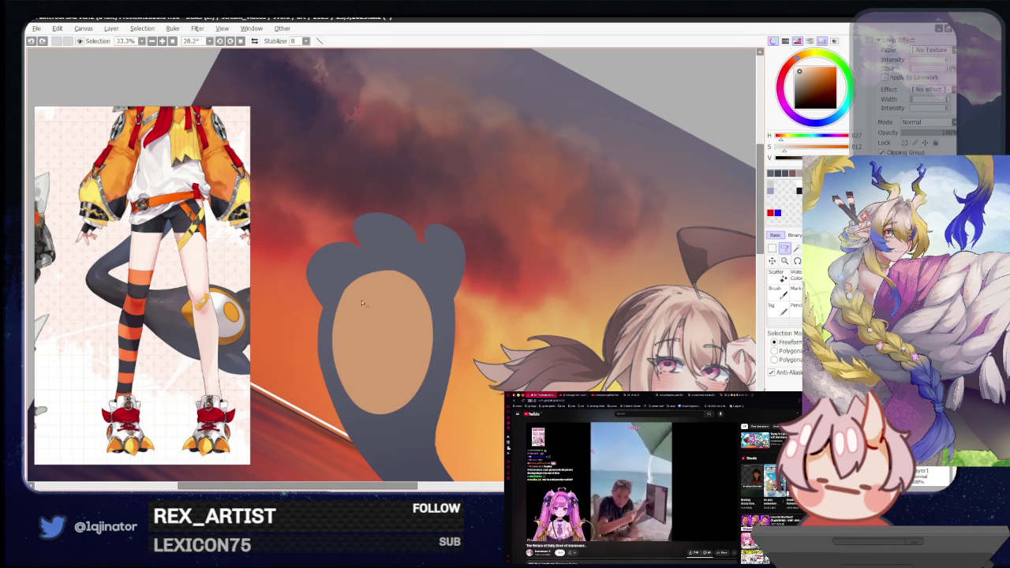
drag(365, 300, 371, 392)
click(371, 379)
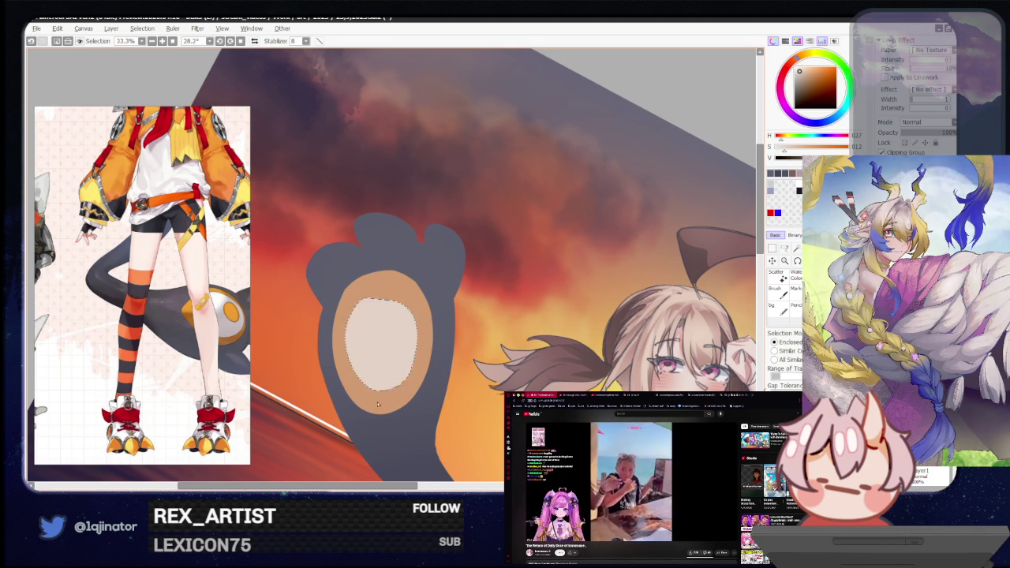
Restore the stronger tan, then lasso and fill a small tan spot inside the beige oval.
key(ctrl+minus)
key(ctrl+minus)
key(ctrl+minus)
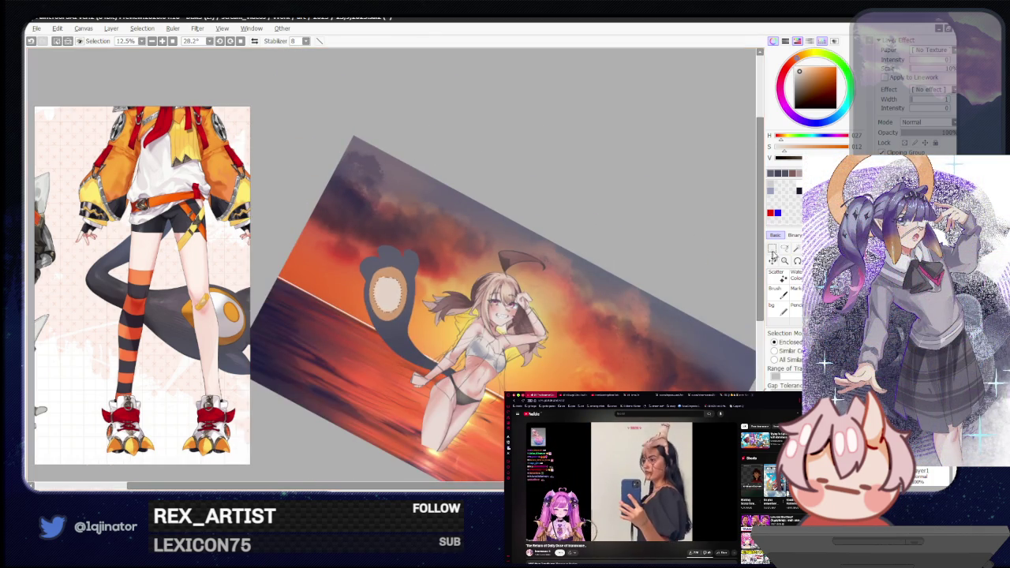
scroll(449, 289, up, 4)
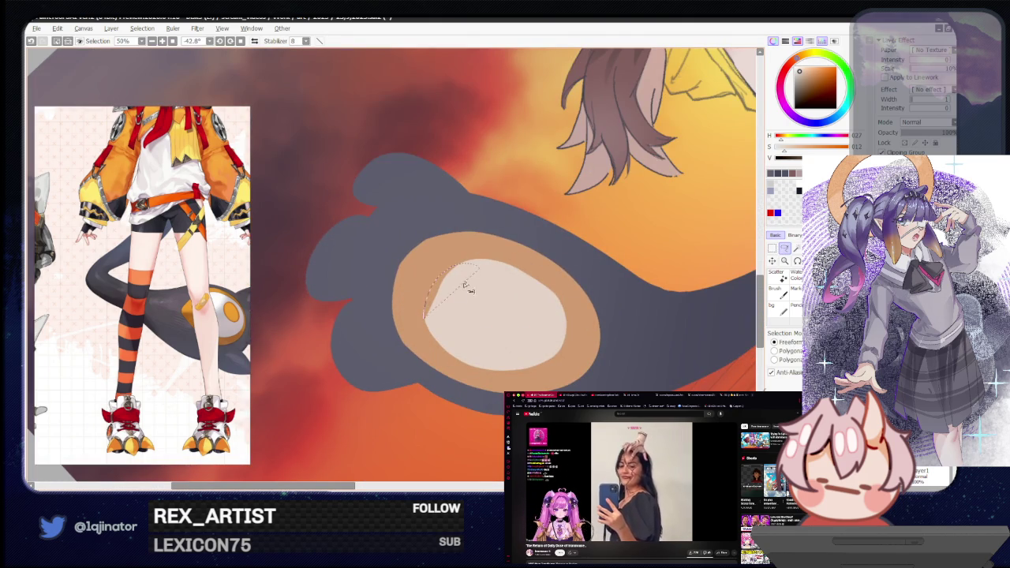
click(785, 249)
key(ctrl+minus)
key(ctrl+minus)
key(ctrl+minus)
click(785, 249)
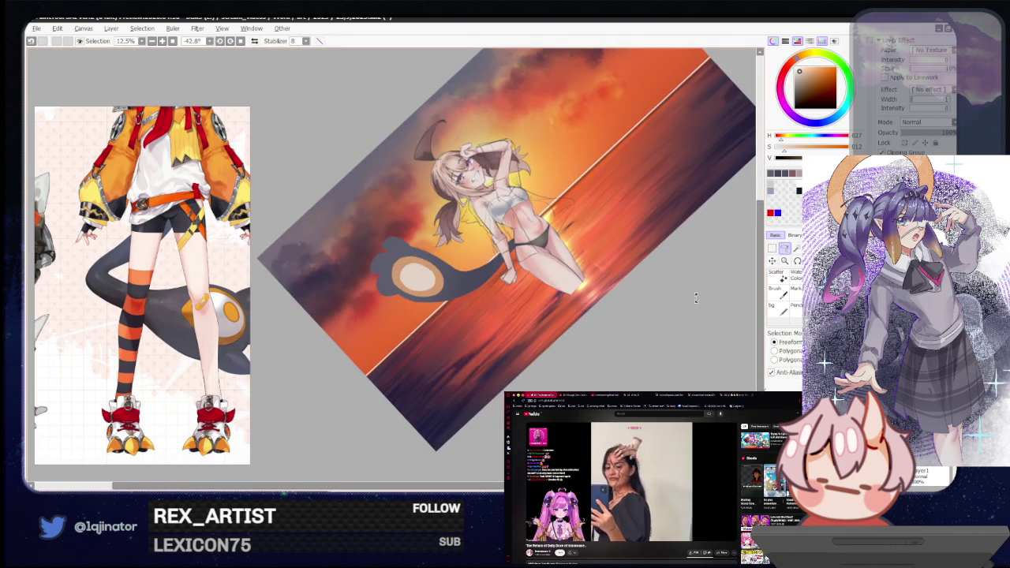
drag(694, 355, 410, 359)
scroll(410, 359, up, 3)
alt+click(402, 385)
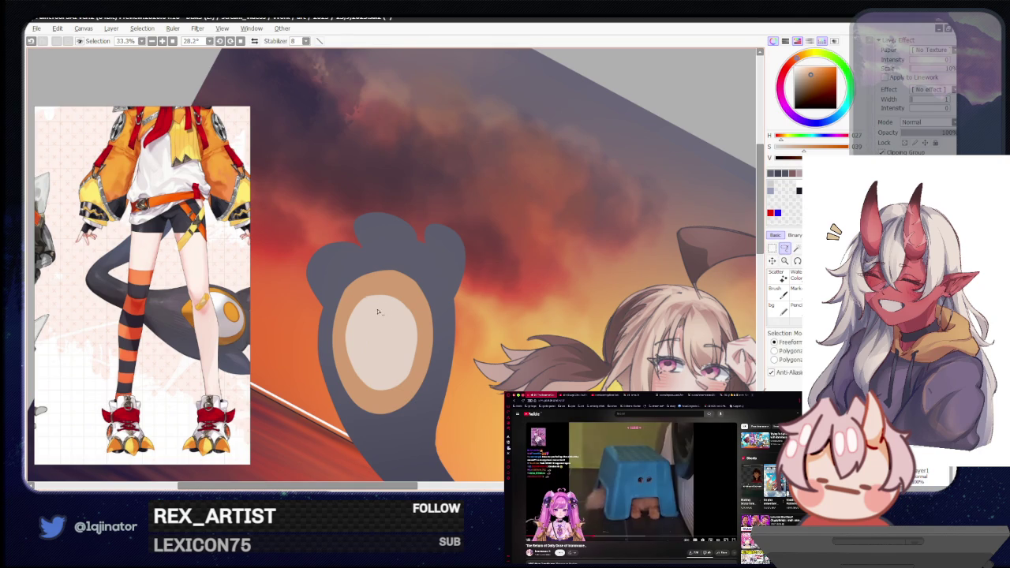
mouse_move(377, 308)
mouse_down()
mouse_move(410, 323)
mouse_move(387, 321)
mouse_up()
key(g)
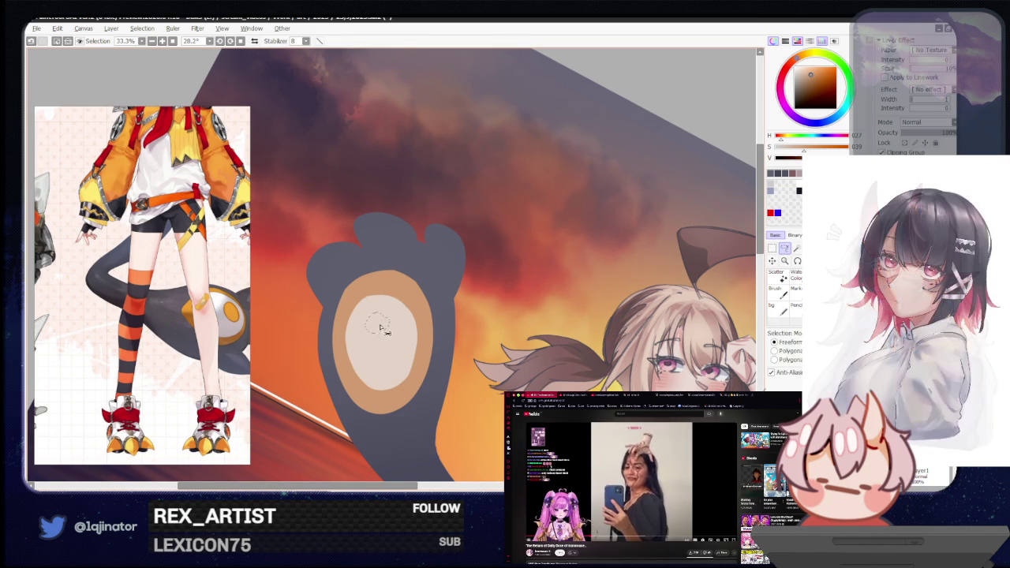
click(376, 347)
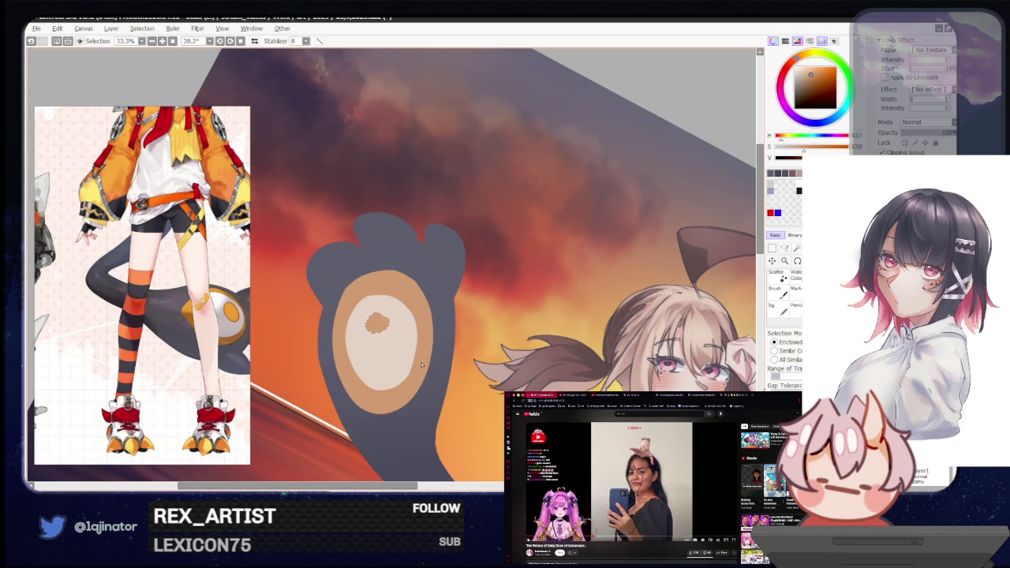
scroll(705, 284, down, 2)
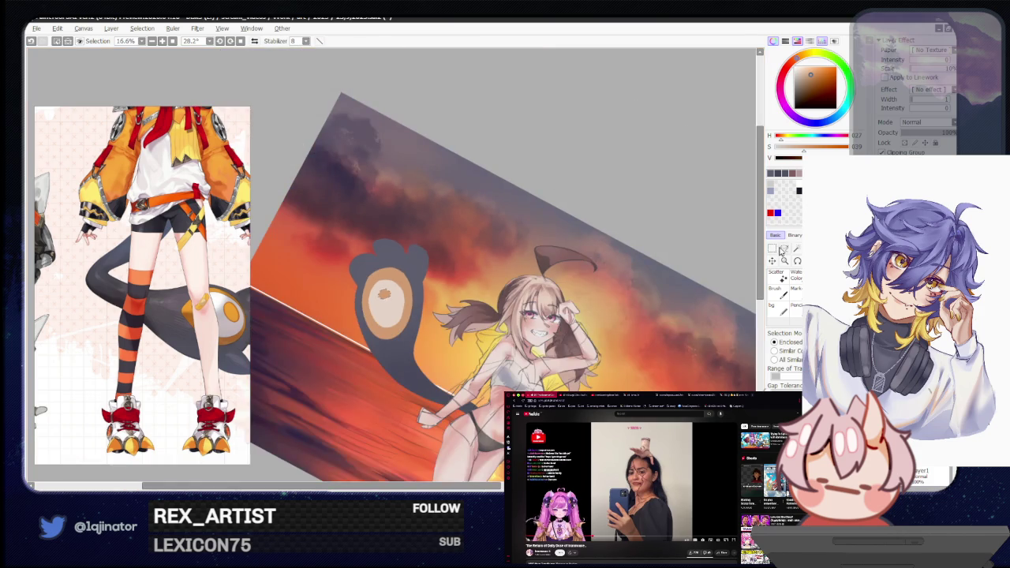
key(l)
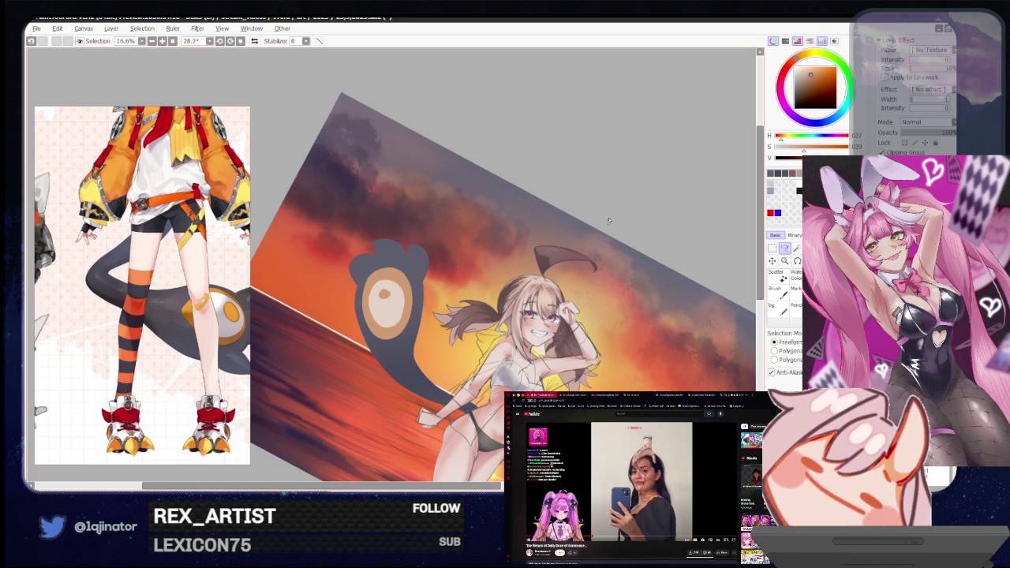
Level the view, undo the last stroke, and sample the paw's deep navy blue-grey.
drag(618, 233, 616, 330)
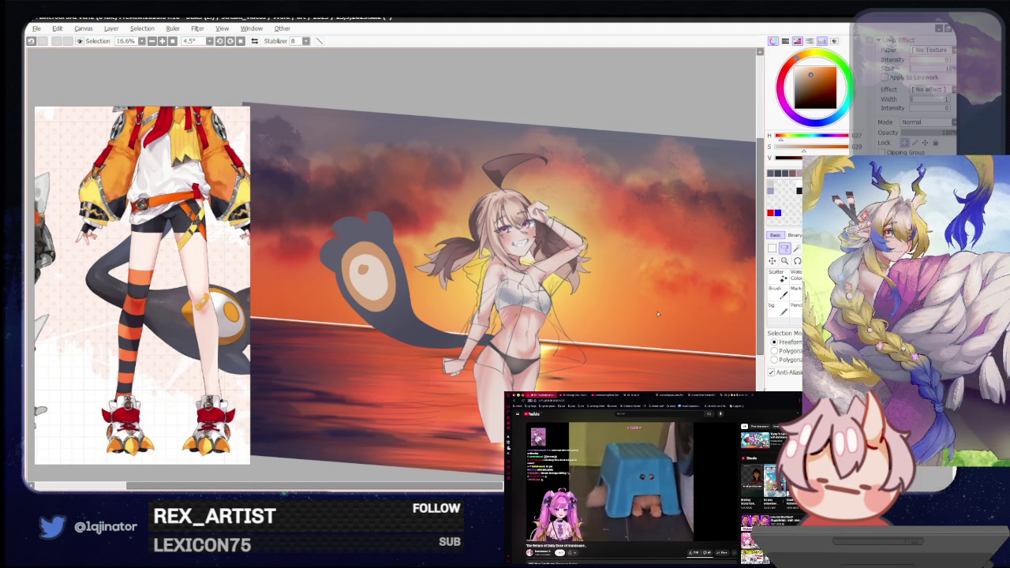
key(b)
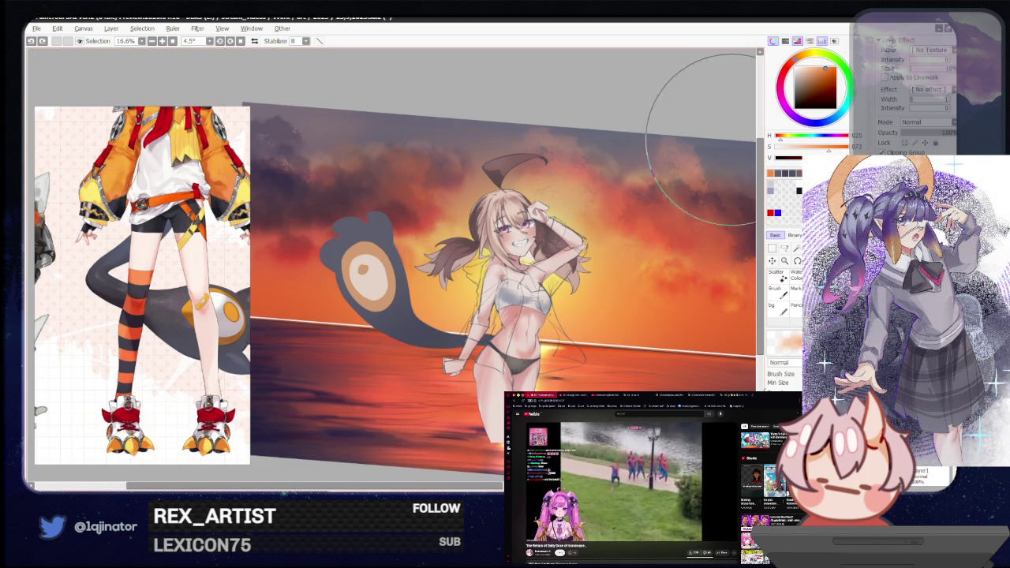
click(799, 148)
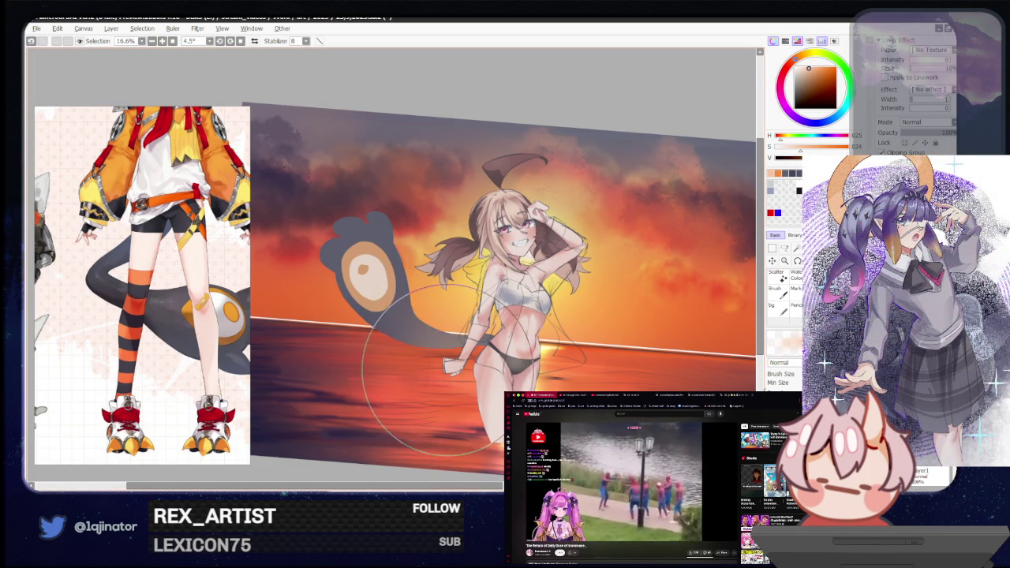
drag(513, 236, 536, 296)
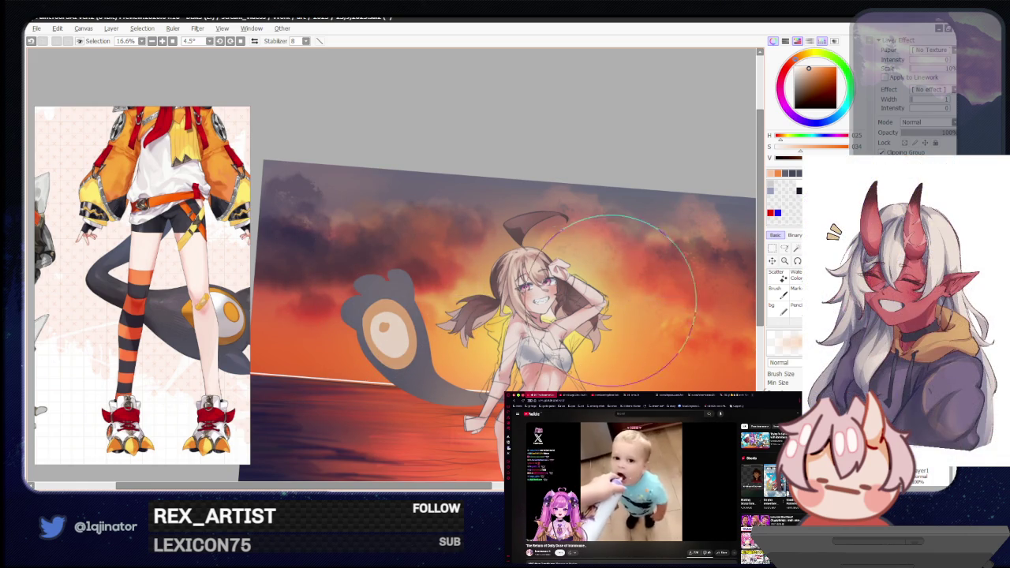
key(ctrl+z)
alt+click(371, 347)
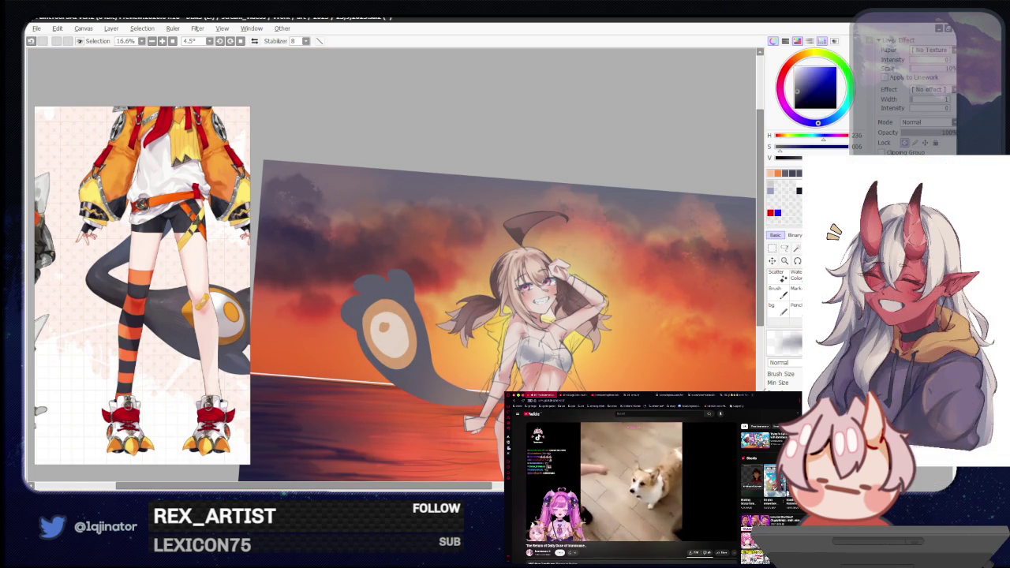
key(ctrl+plus)
key(ctrl+plus)
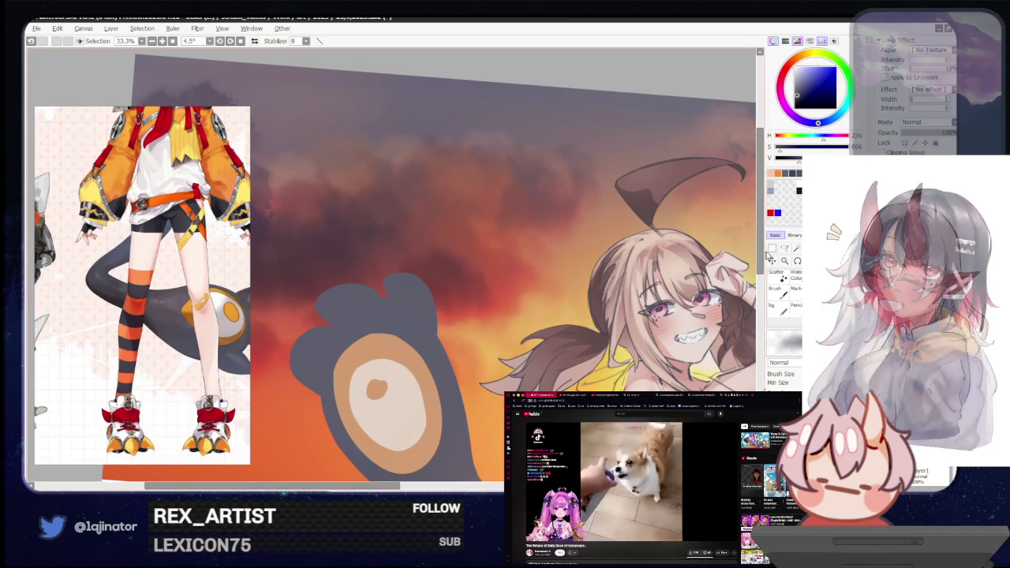
Zoom in on the paw's toes, clear the stray selection and lasso the first toe gap.
key(l)
drag(490, 347, 431, 382)
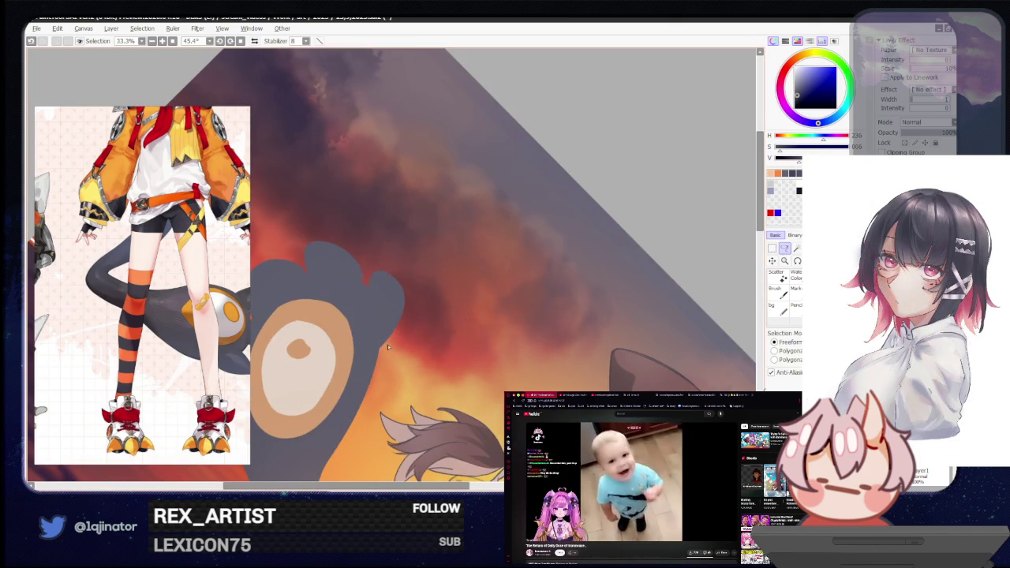
drag(367, 349, 384, 339)
key(ctrl+plus)
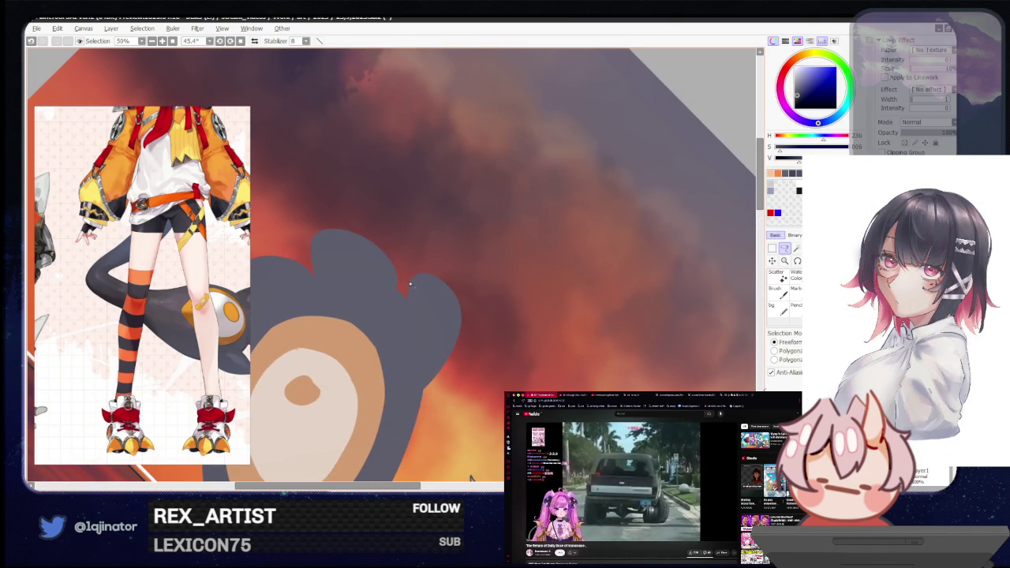
key(ctrl+d)
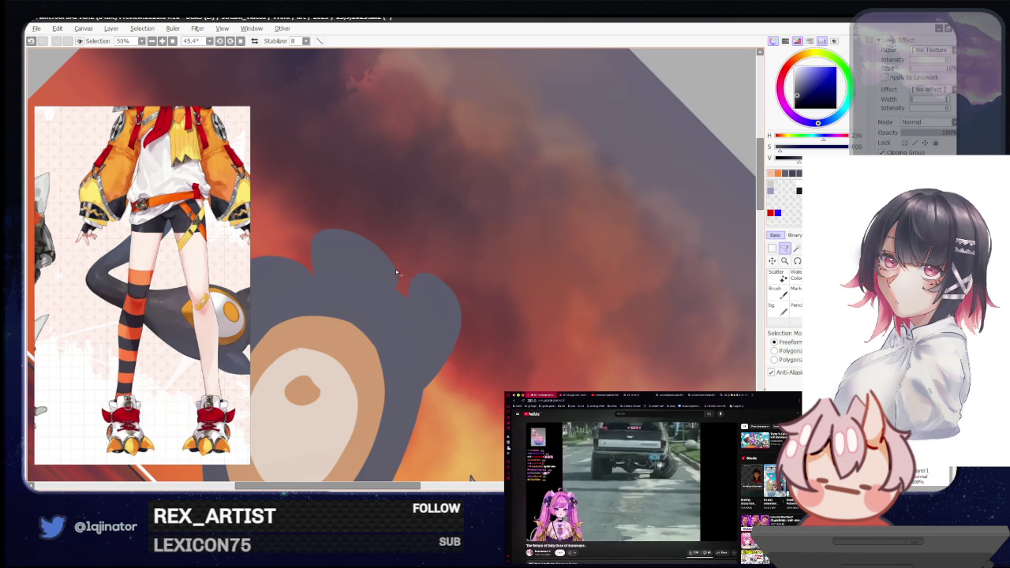
drag(377, 284, 395, 246)
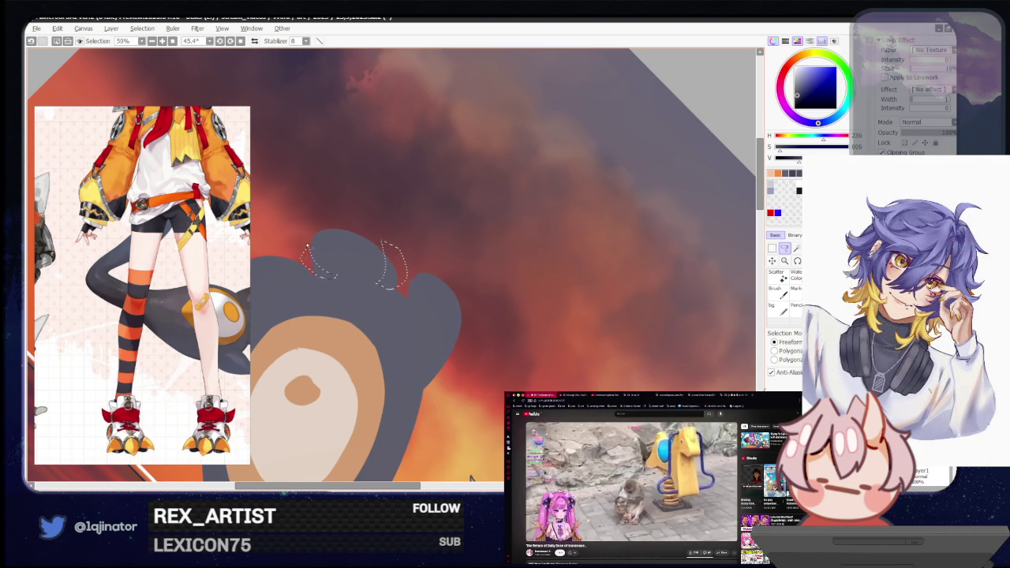
Lasso another gap between the toes and the paw's left edge, adding them to the selection.
key(h)
mouse_move(474, 298)
mouse_down()
mouse_move(477, 289)
mouse_move(458, 319)
mouse_move(489, 324)
mouse_up()
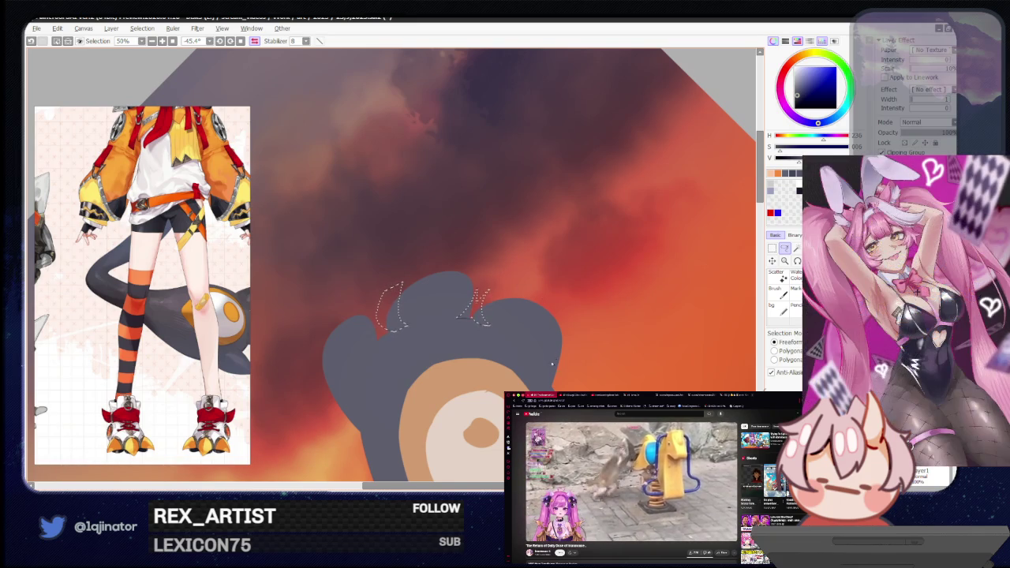
drag(576, 386, 561, 371)
mouse_move(396, 358)
mouse_down()
mouse_move(455, 350)
mouse_move(429, 341)
mouse_up()
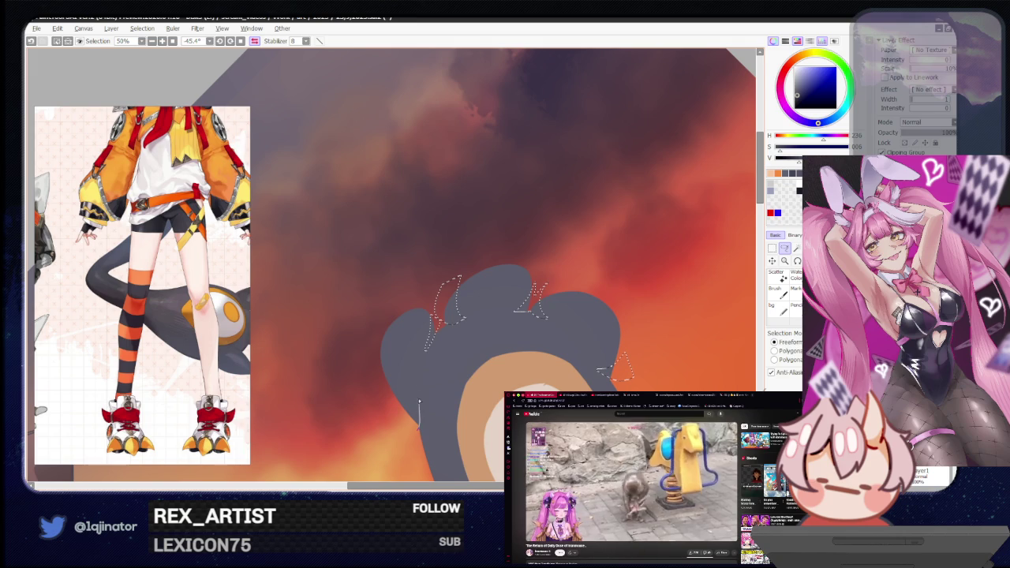
drag(403, 415, 410, 426)
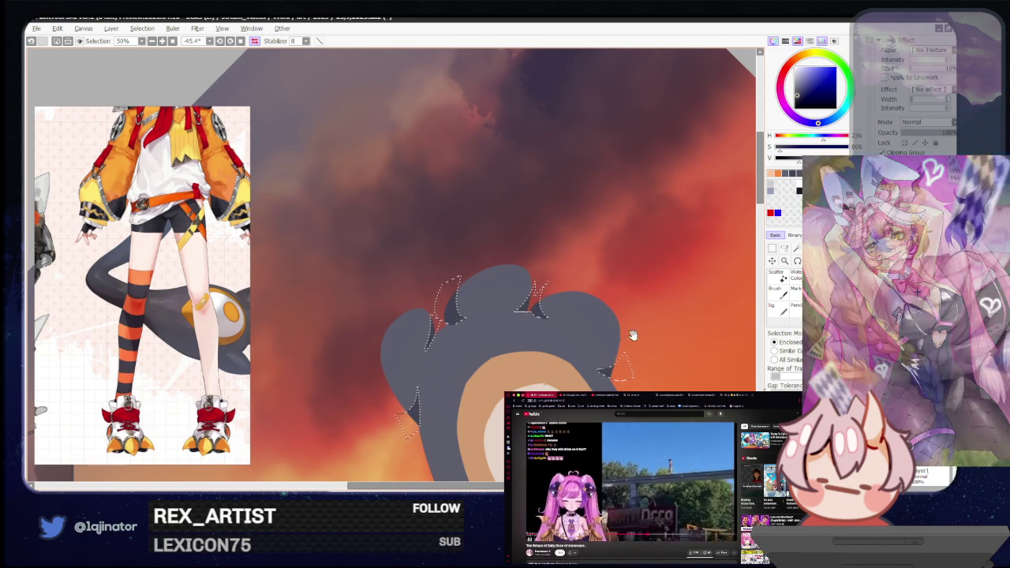
scroll(593, 315, right, 3)
scroll(594, 313, down, 3)
scroll(593, 313, down, 1)
key(l)
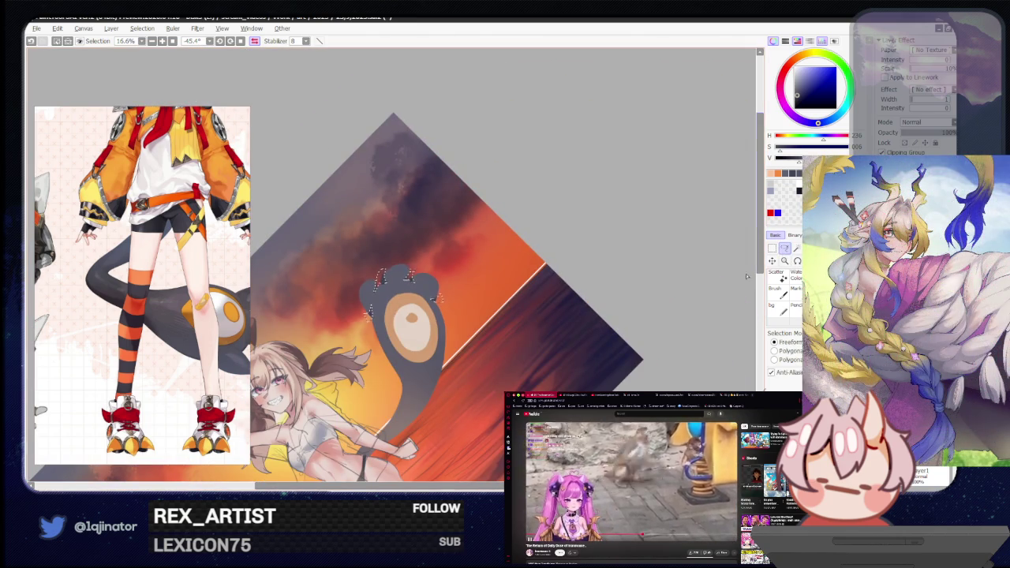
scroll(640, 299, up, 3)
scroll(480, 304, right, 2)
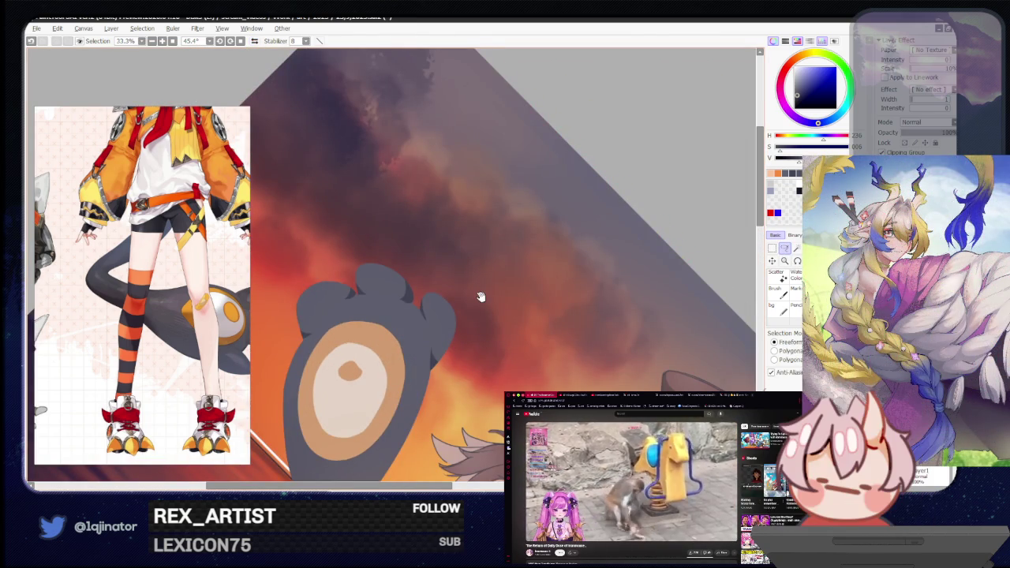
scroll(489, 300, down, 1)
drag(492, 307, 269, 85)
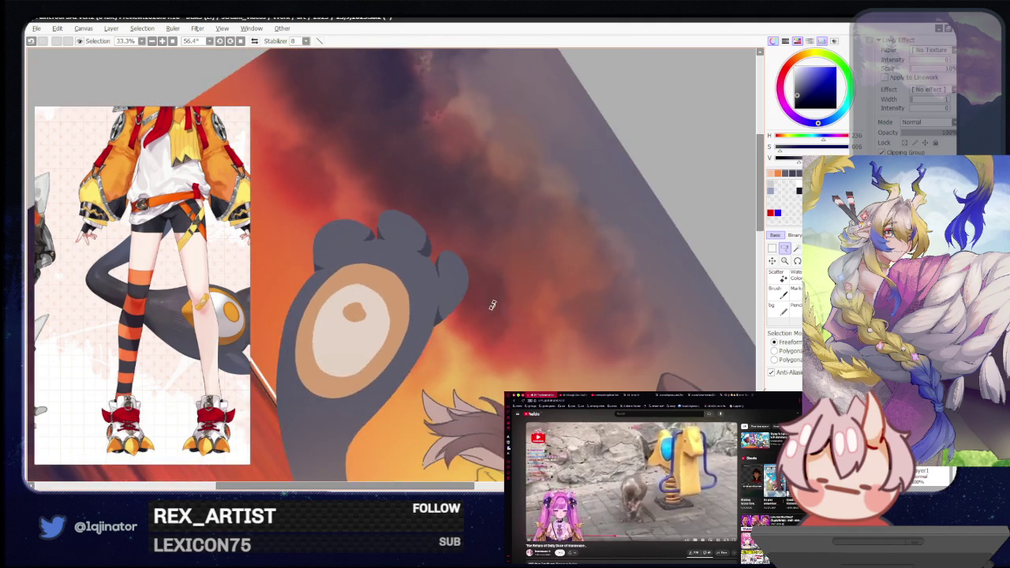
key(Home)
scroll(269, 85, down, 1)
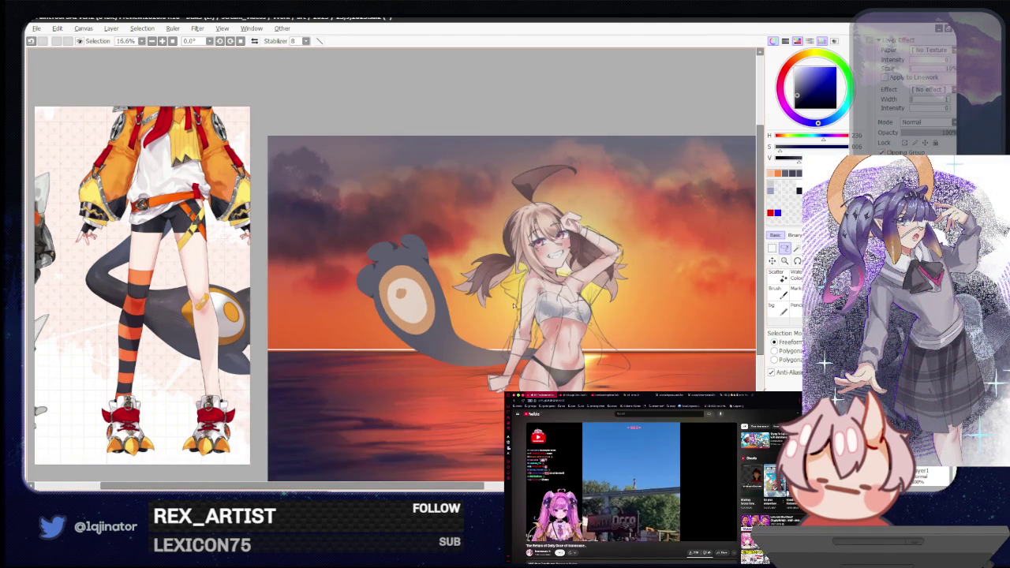
scroll(512, 305, up, 2)
drag(487, 307, 399, 292)
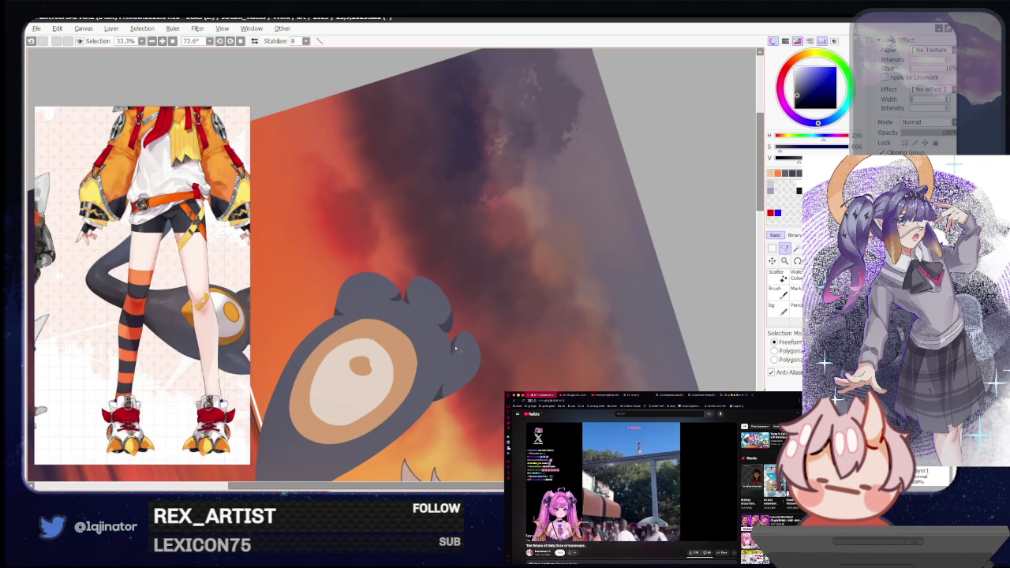
drag(429, 377, 448, 359)
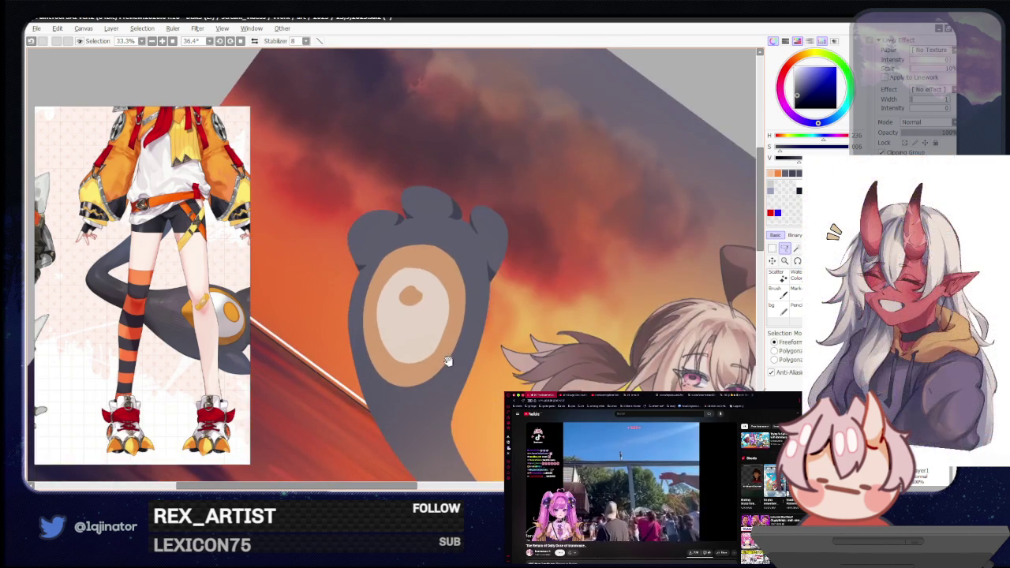
mouse_move(433, 430)
mouse_down()
mouse_move(592, 308)
mouse_move(557, 311)
mouse_up()
scroll(592, 308, down, 3)
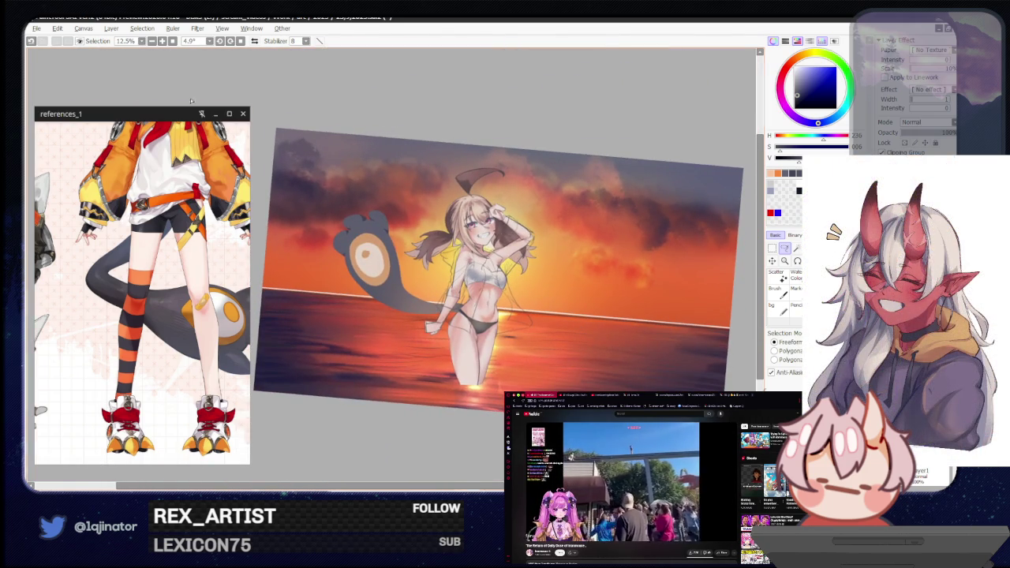
click(111, 28)
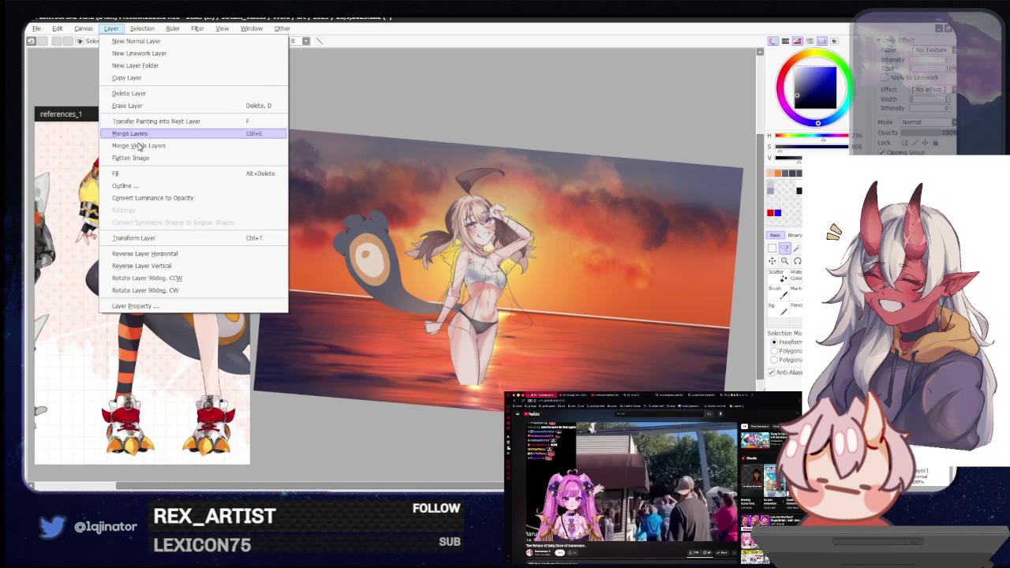
Apply Layer > Outline with Position set to Outside around the layer's shapes.
click(385, 228)
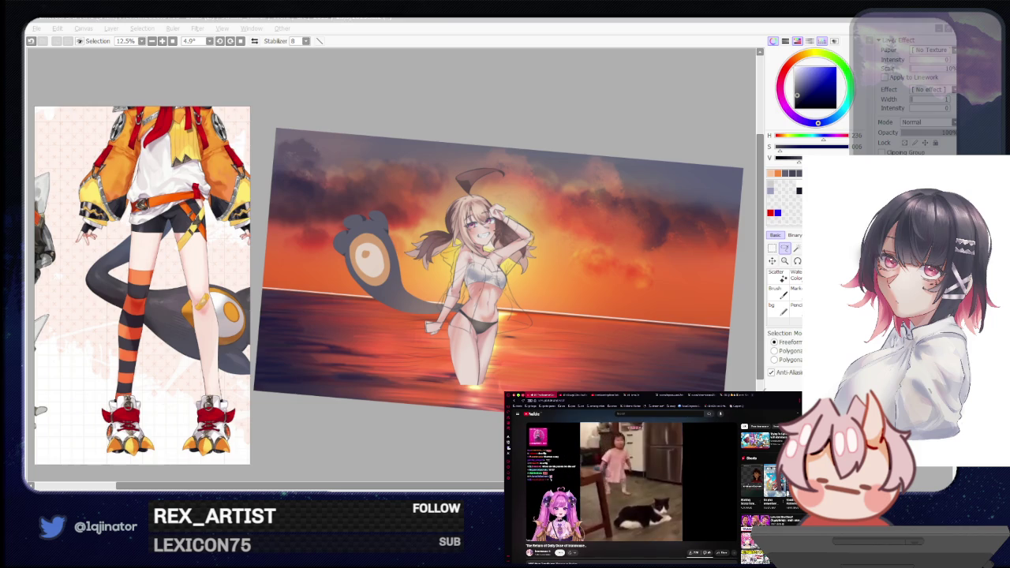
click(111, 28)
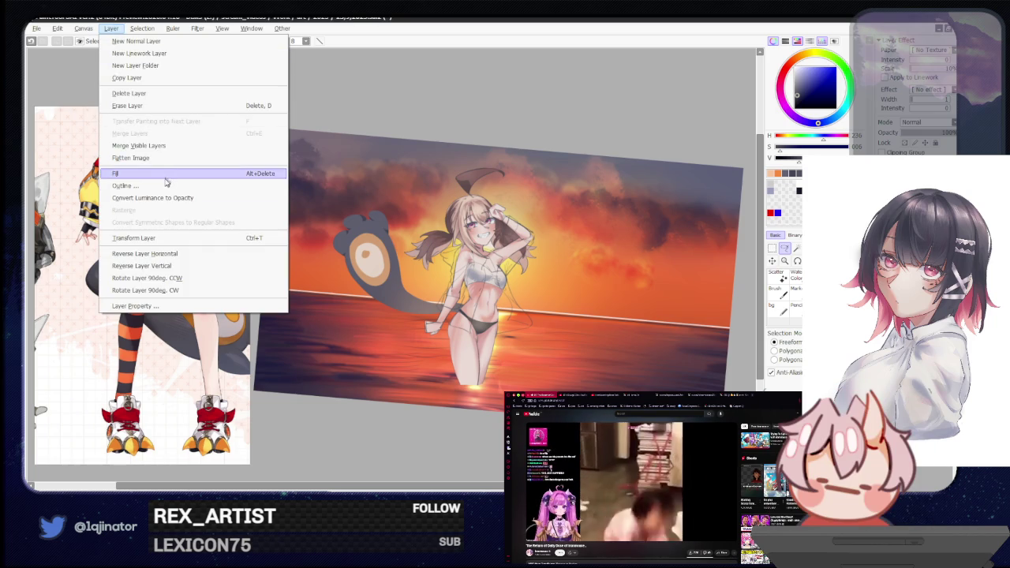
click(169, 171)
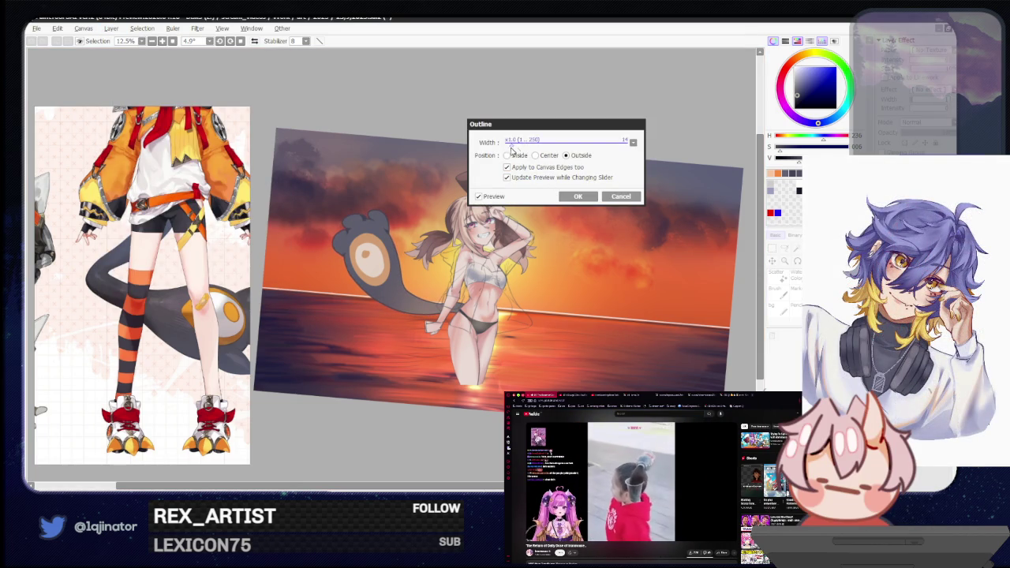
click(578, 197)
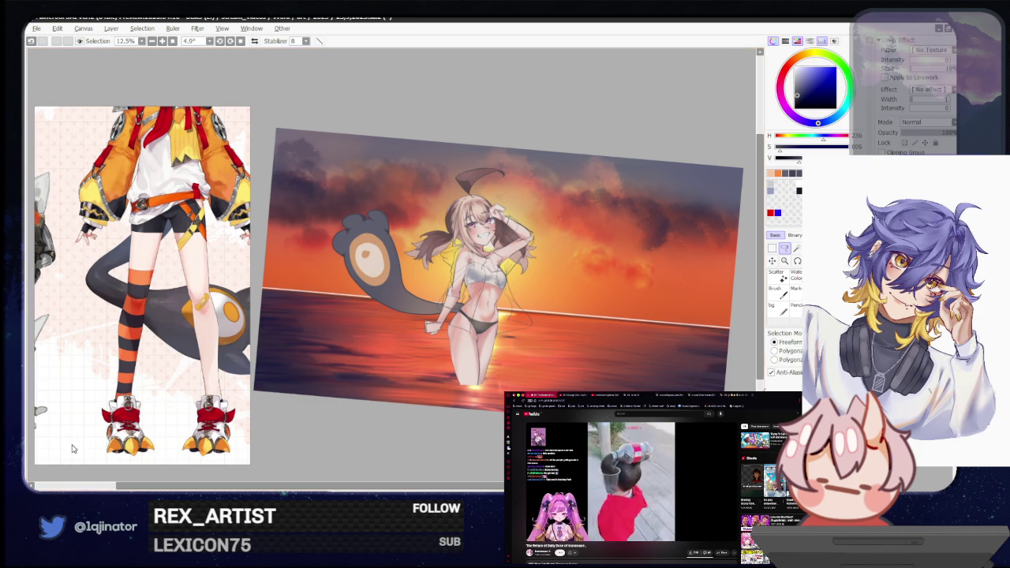
key(alt+Tab)
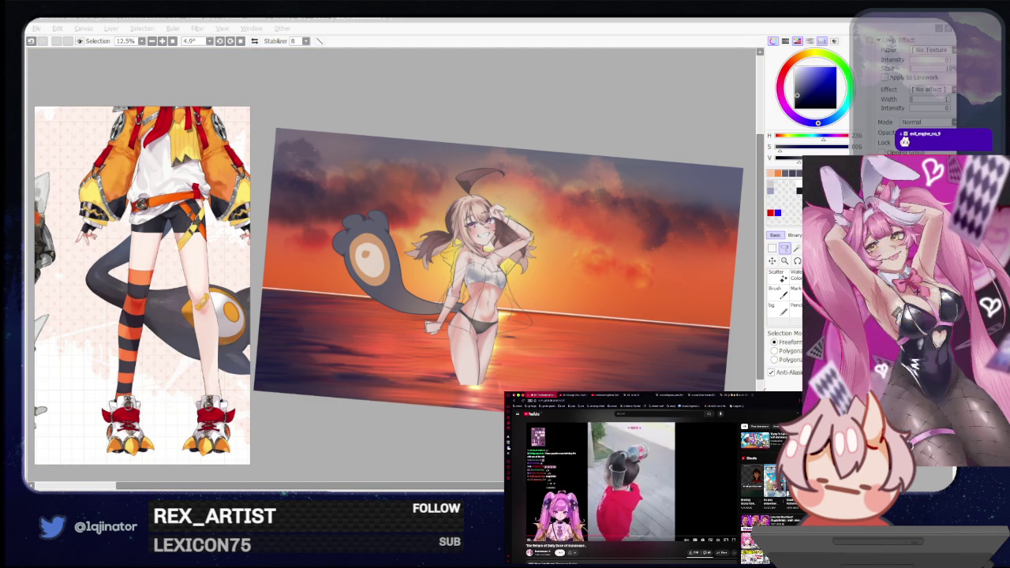
Centre and straighten the view on the girl, reveal the grey shading, and open Hue/Saturation.
key(alt+Tab)
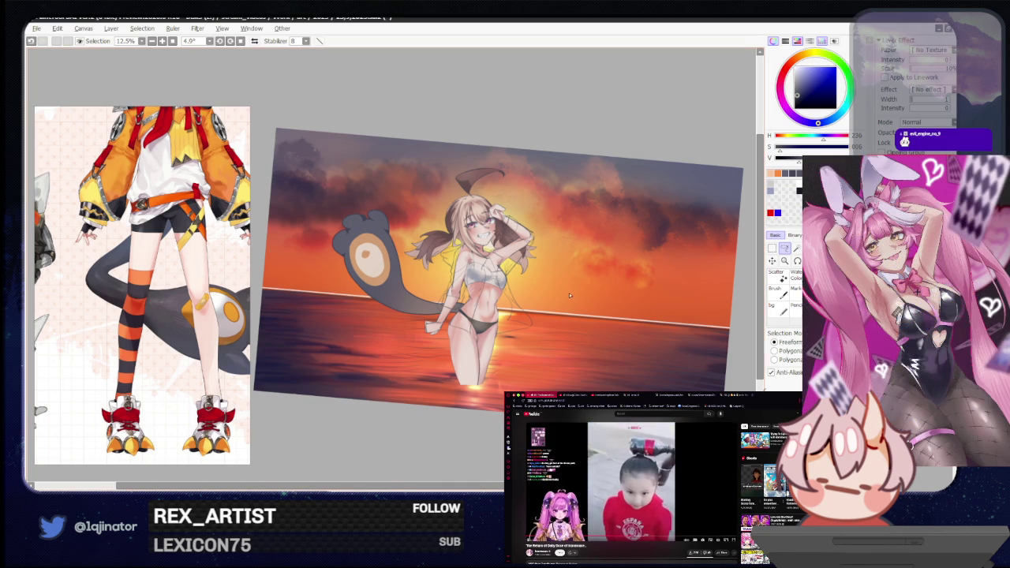
mouse_move(529, 270)
mouse_down()
mouse_move(573, 318)
mouse_move(553, 338)
mouse_up()
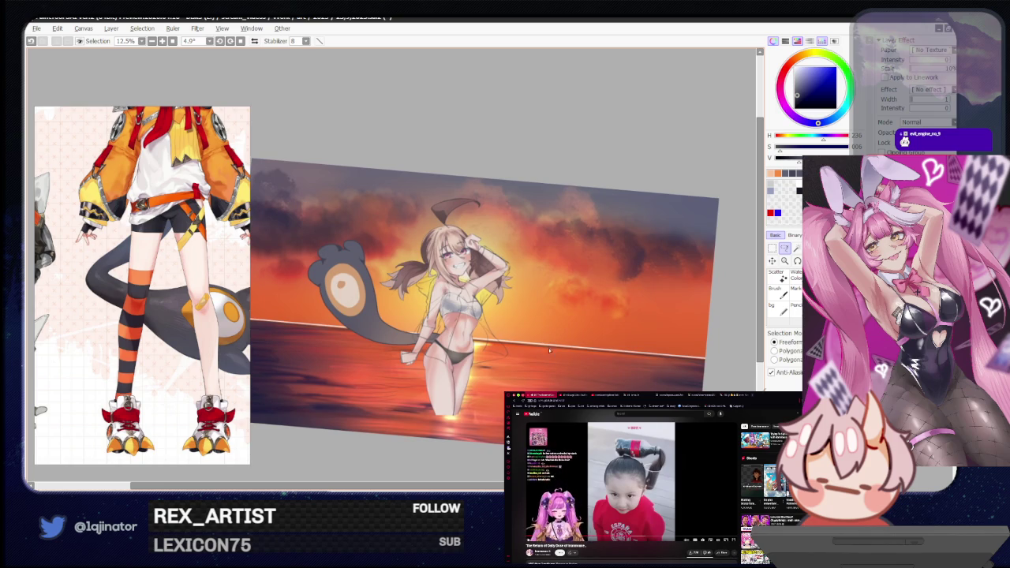
scroll(550, 351, up, 2)
mouse_move(543, 360)
mouse_down()
mouse_move(600, 364)
mouse_move(552, 347)
mouse_up()
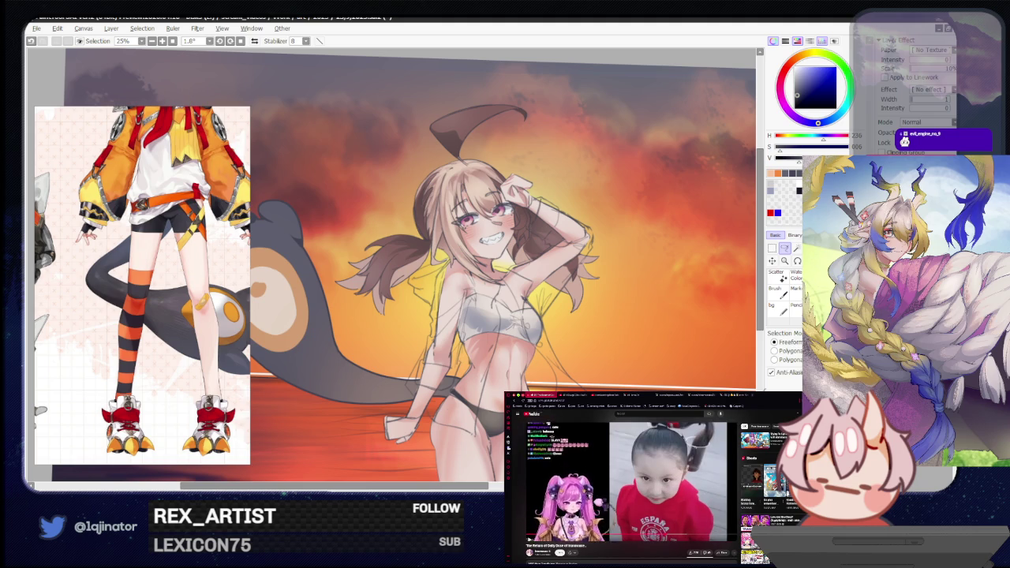
key(ctrl+z)
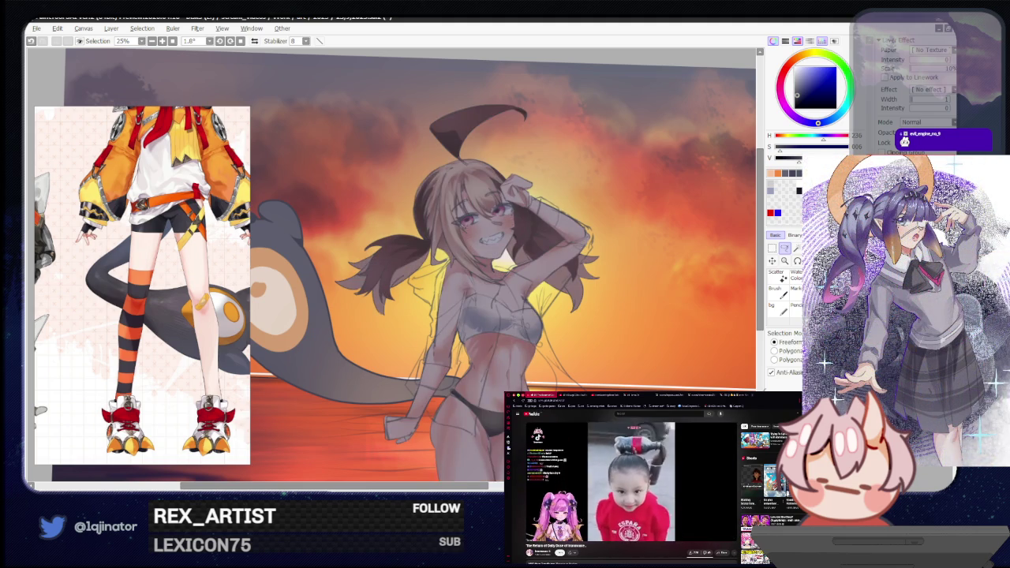
key(ctrl+u)
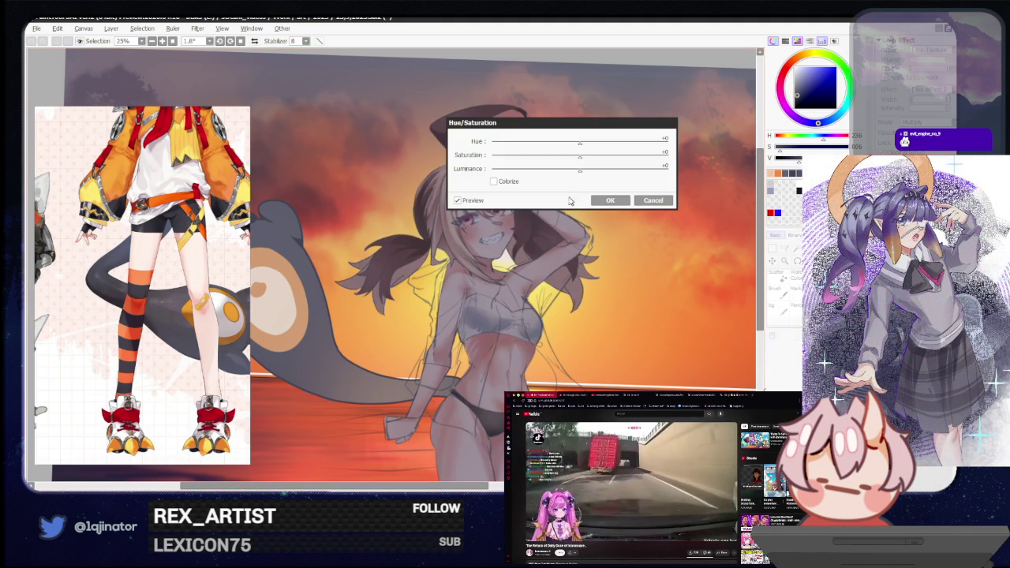
Try Saturation +15 and Luminance +2 on the shading, then cancel the adjustment.
mouse_move(591, 175)
mouse_down()
mouse_move(582, 168)
mouse_move(594, 161)
mouse_move(589, 147)
mouse_up()
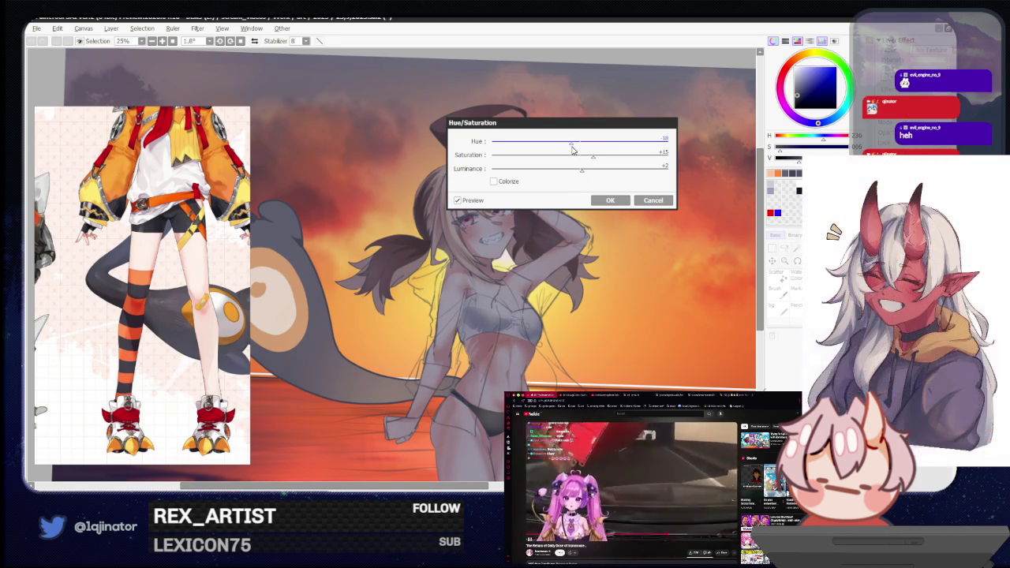
click(654, 200)
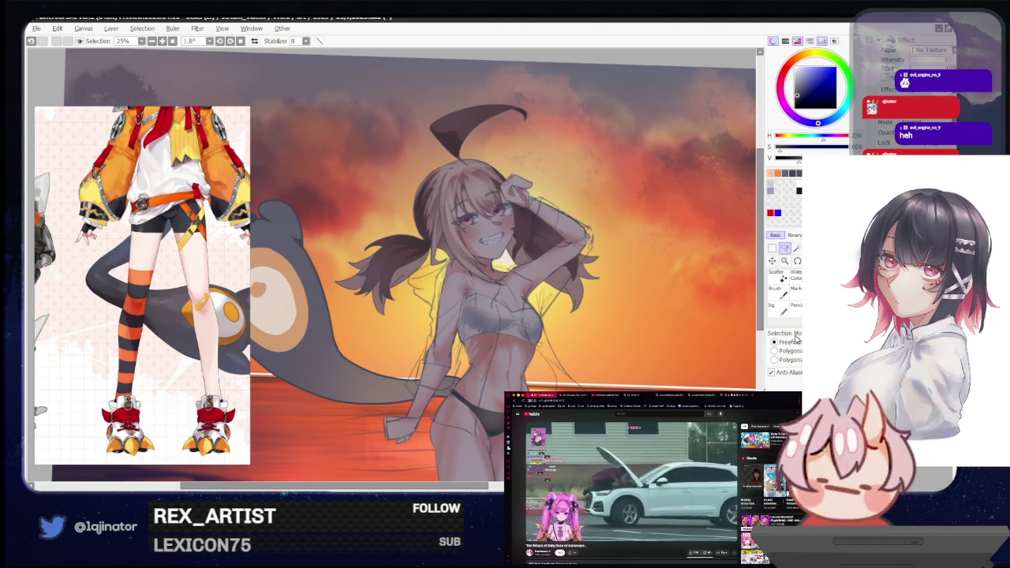
Scroll the reference window to bring the sunset photo reference into view.
scroll(429, 407, down, 5)
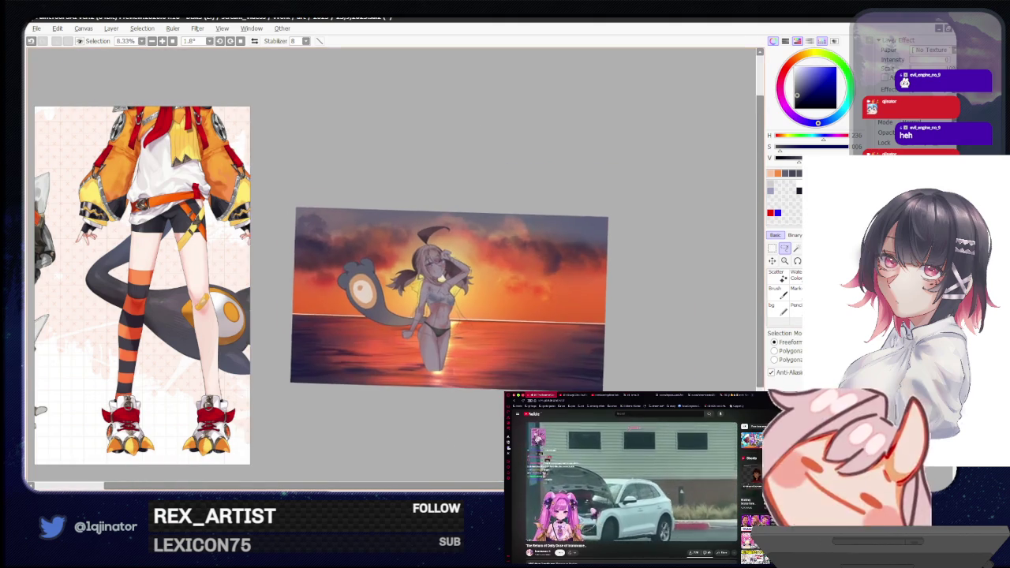
scroll(172, 277, down, 3)
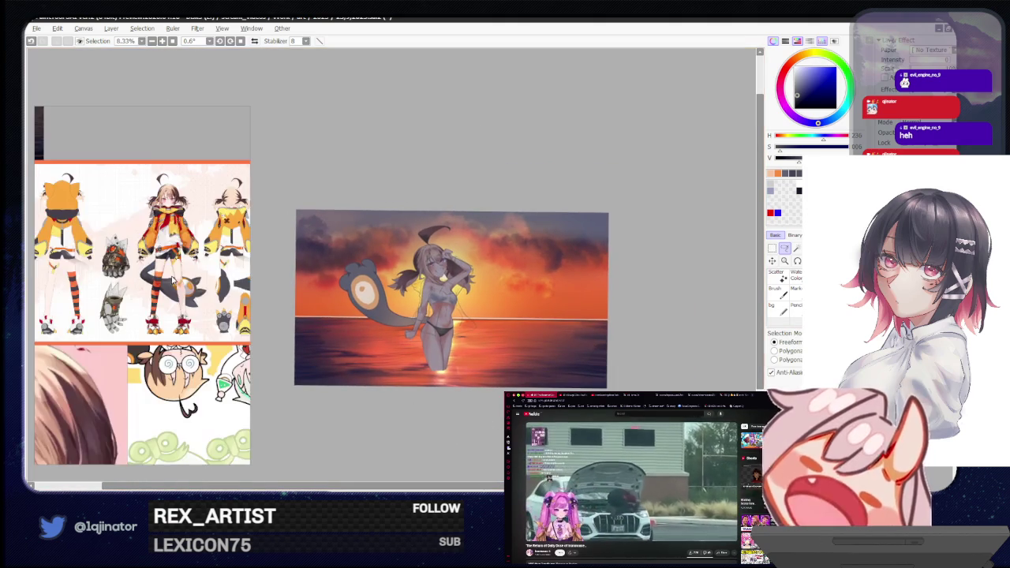
scroll(129, 209, down, 2)
scroll(191, 260, down, 2)
scroll(192, 260, up, 3)
scroll(177, 248, up, 2)
drag(154, 247, 150, 260)
click(662, 325)
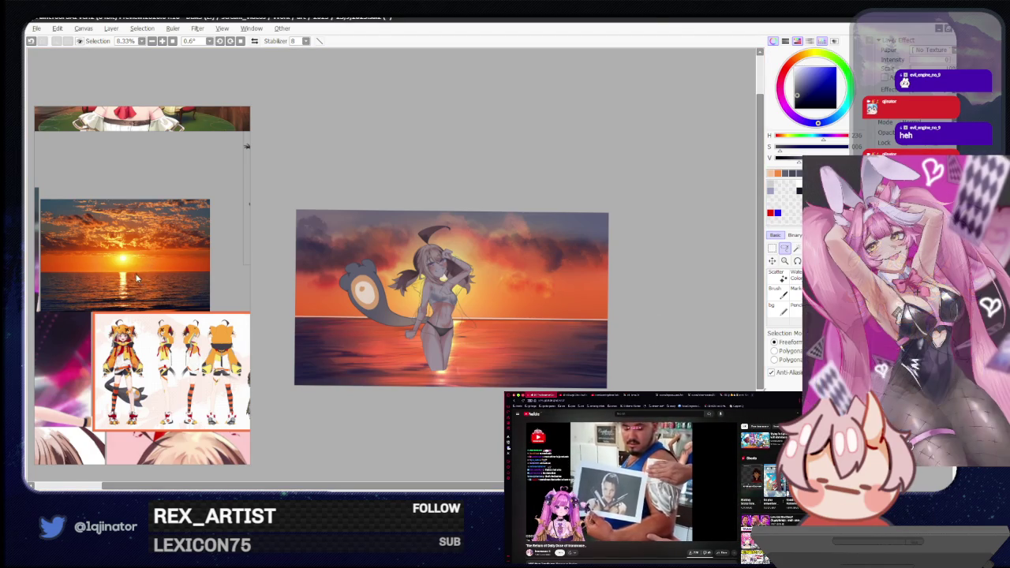
Zoom the reference out to the full character sheet, with the girl's grey shading hidden.
scroll(135, 272, down, 3)
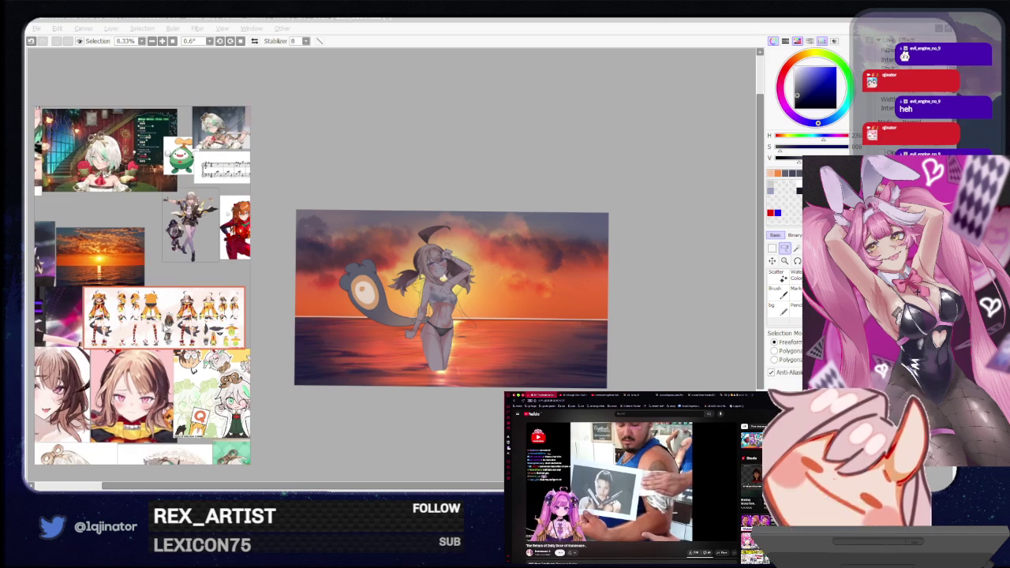
scroll(155, 314, up, 3)
scroll(157, 314, up, 1)
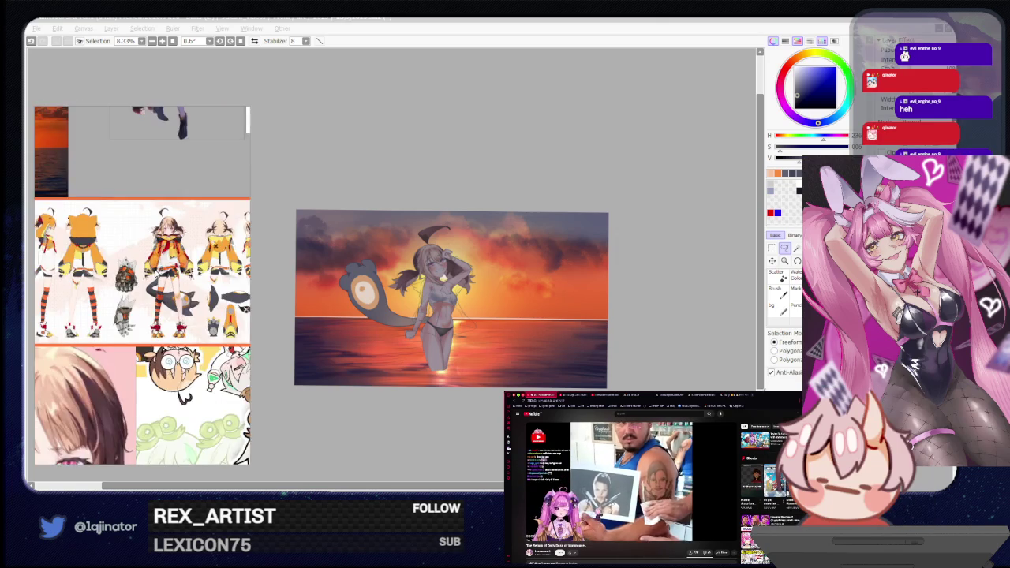
scroll(160, 318, up, 1)
scroll(164, 320, up, 1)
scroll(167, 325, up, 1)
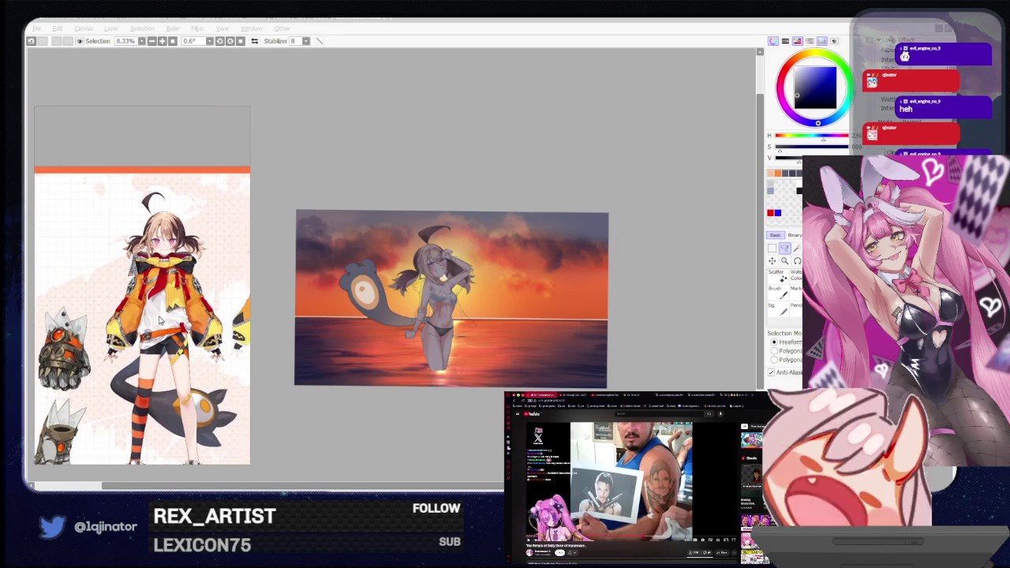
click(686, 321)
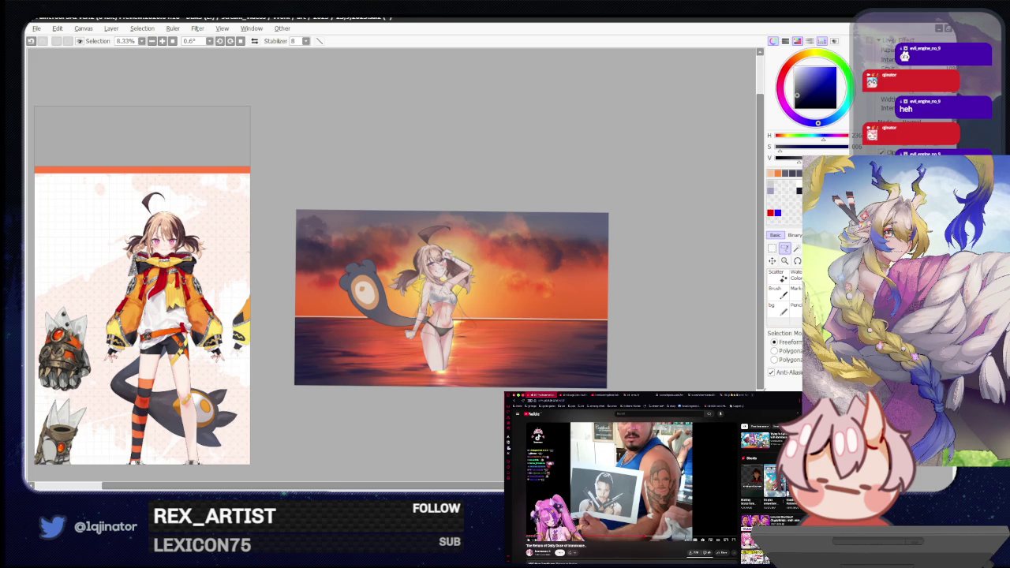
scroll(454, 276, up, 3)
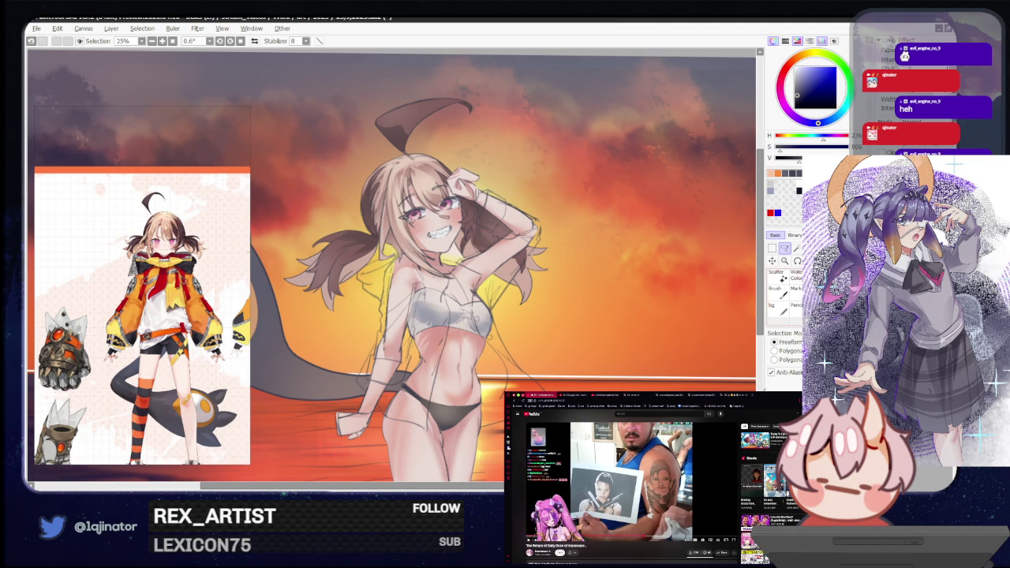
Paint grey shading over the girl's top with the brush, then repaint it lighter and whiter.
key(n)
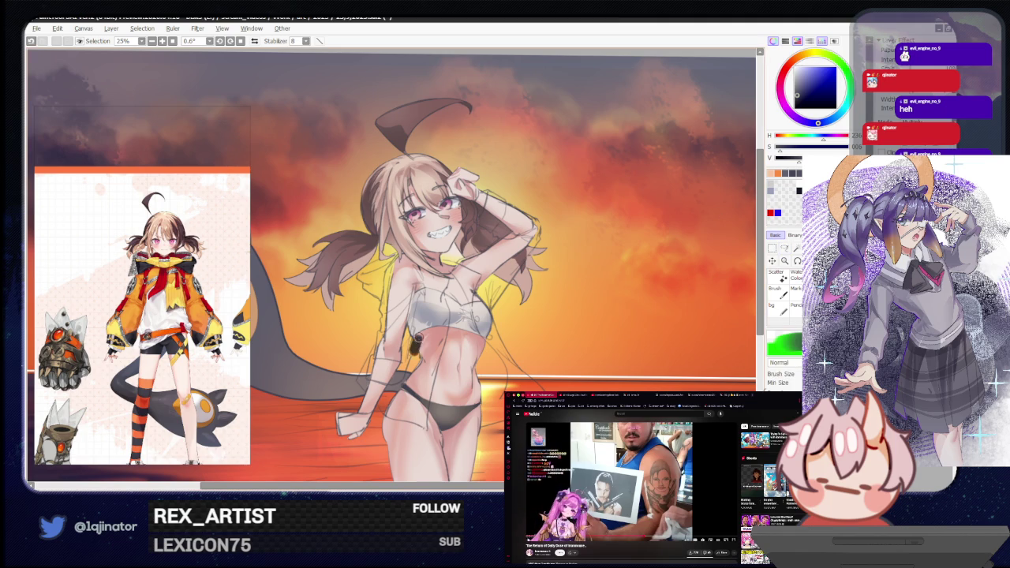
drag(645, 334, 609, 339)
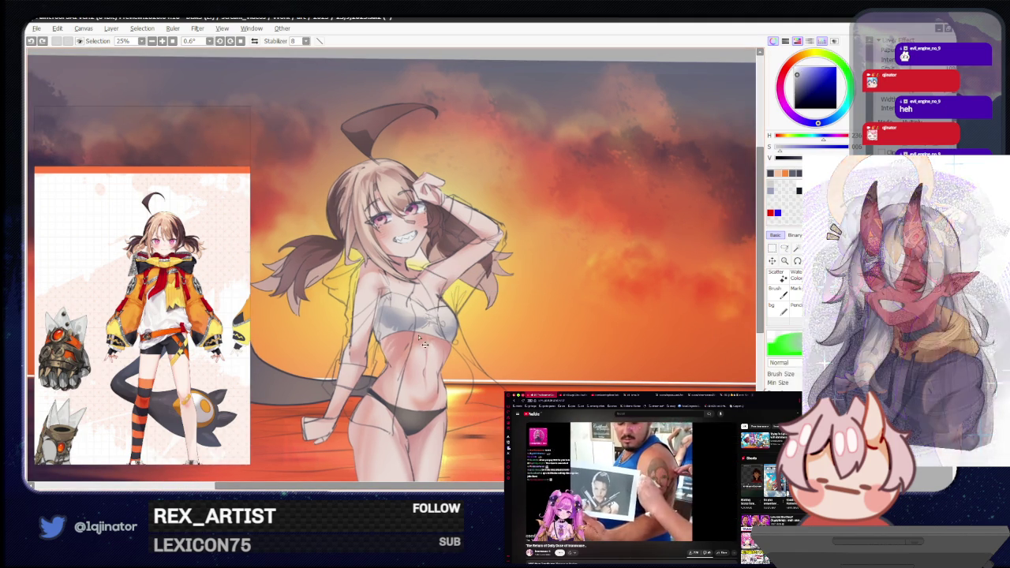
drag(387, 308, 371, 351)
drag(371, 276, 352, 343)
mouse_move(347, 304)
mouse_down()
mouse_move(359, 351)
mouse_move(348, 284)
mouse_move(371, 355)
mouse_move(356, 379)
mouse_up()
drag(395, 339, 367, 395)
drag(434, 328, 355, 391)
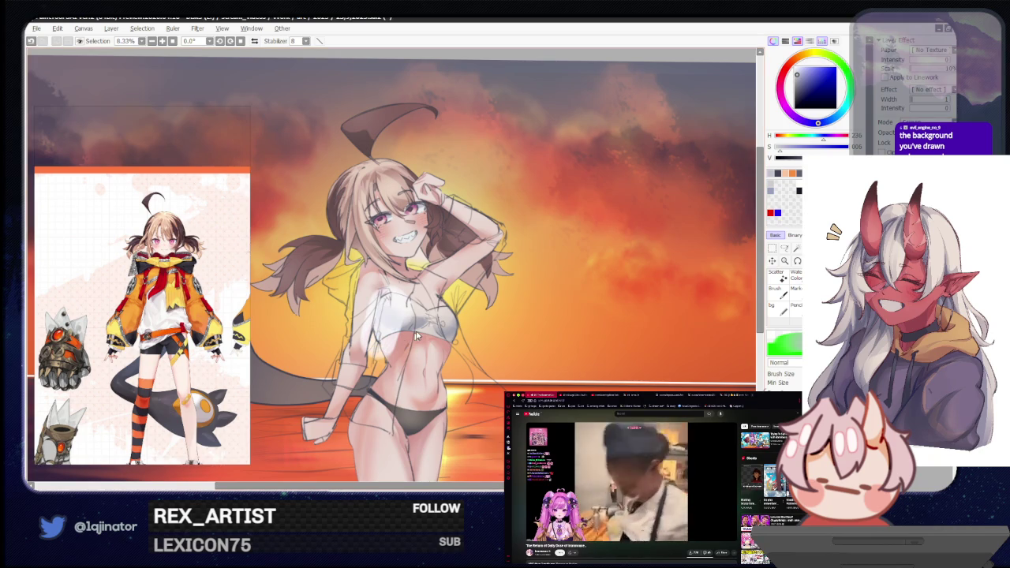
Add a soft grey shadow on the white top.
drag(367, 296, 410, 348)
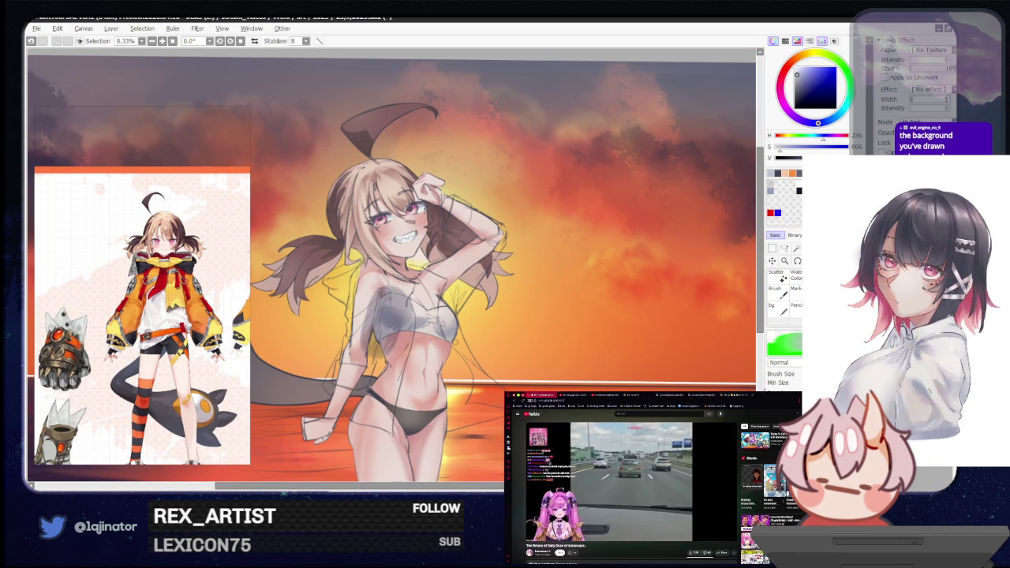
click(785, 250)
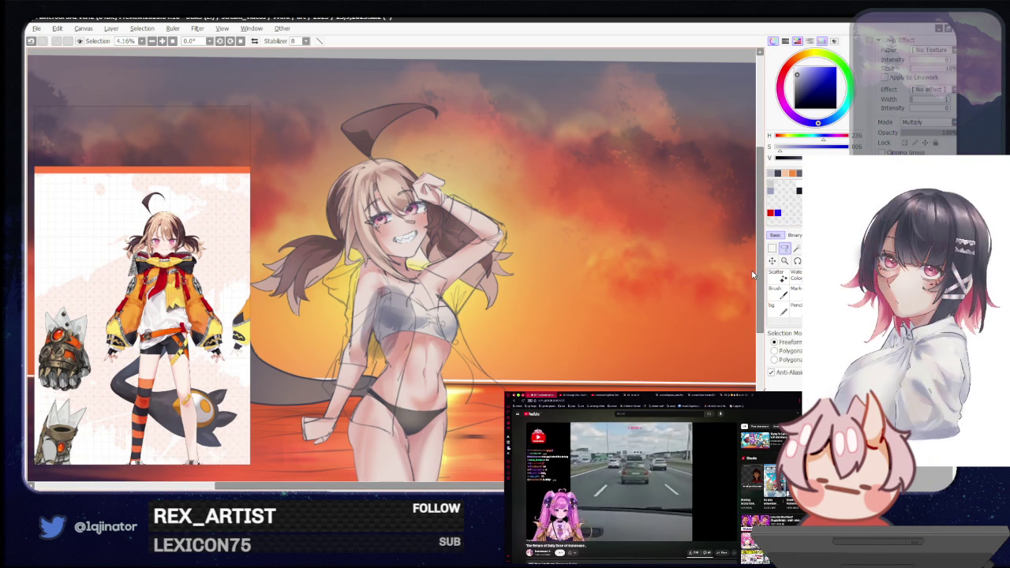
scroll(654, 288, down, 2)
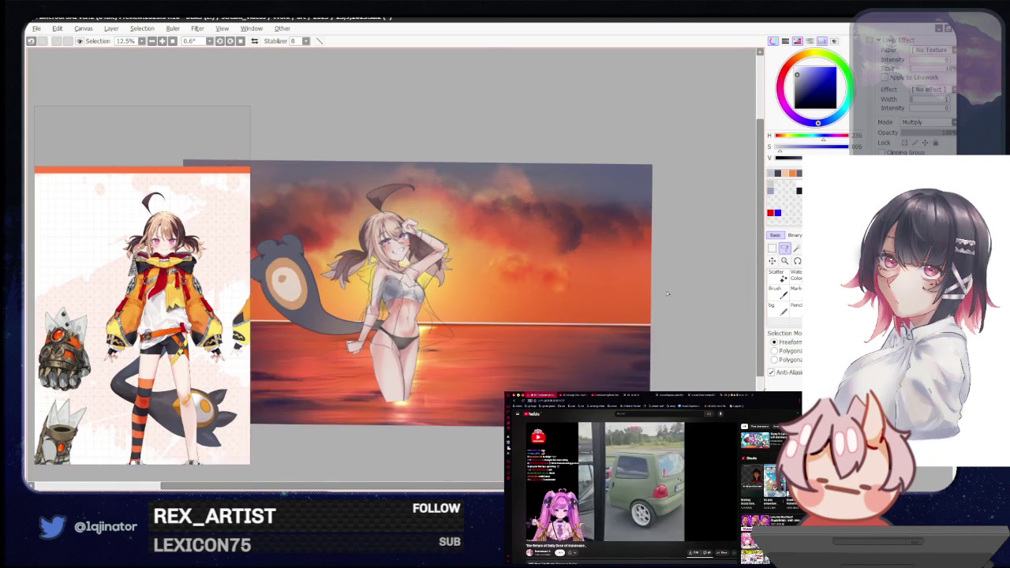
scroll(719, 278, up, 1)
scroll(719, 278, up, 1)
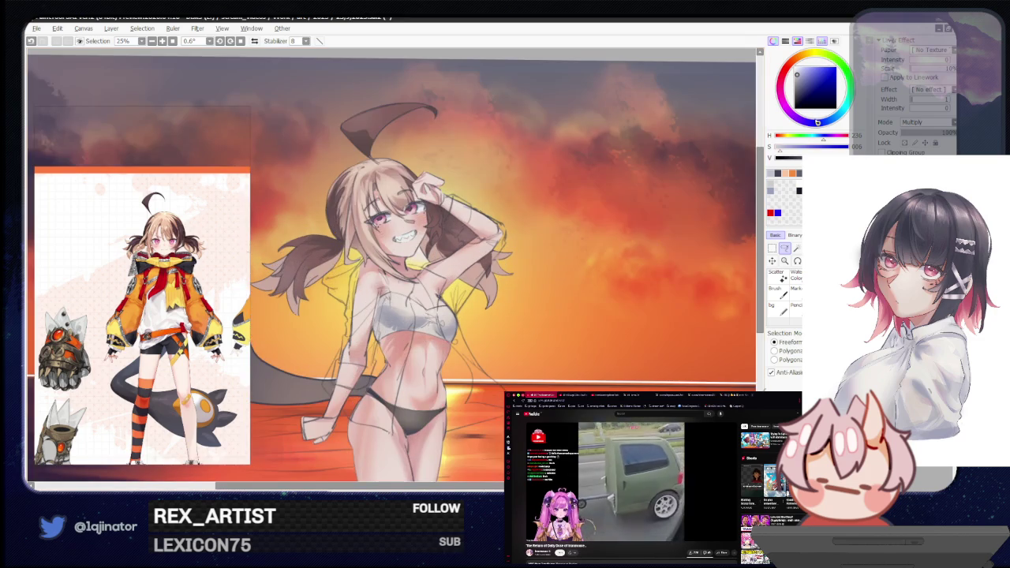
Paint grey shading across the girl's torso, then undo those strokes.
key(b)
drag(398, 292, 367, 371)
drag(391, 319, 355, 357)
mouse_move(379, 296)
mouse_down()
mouse_move(343, 351)
mouse_move(355, 371)
mouse_up()
key(ctrl+z)
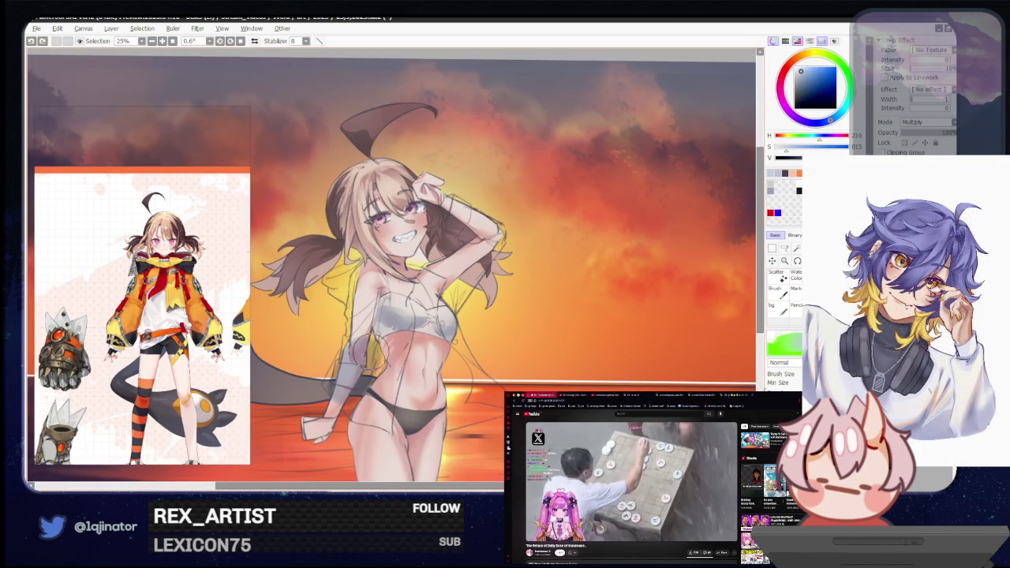
key(ctrl+z)
Pick a slightly different grey shading colour for the top.
click(784, 248)
scroll(582, 315, up, 1)
scroll(513, 348, down, 2)
drag(463, 377, 444, 347)
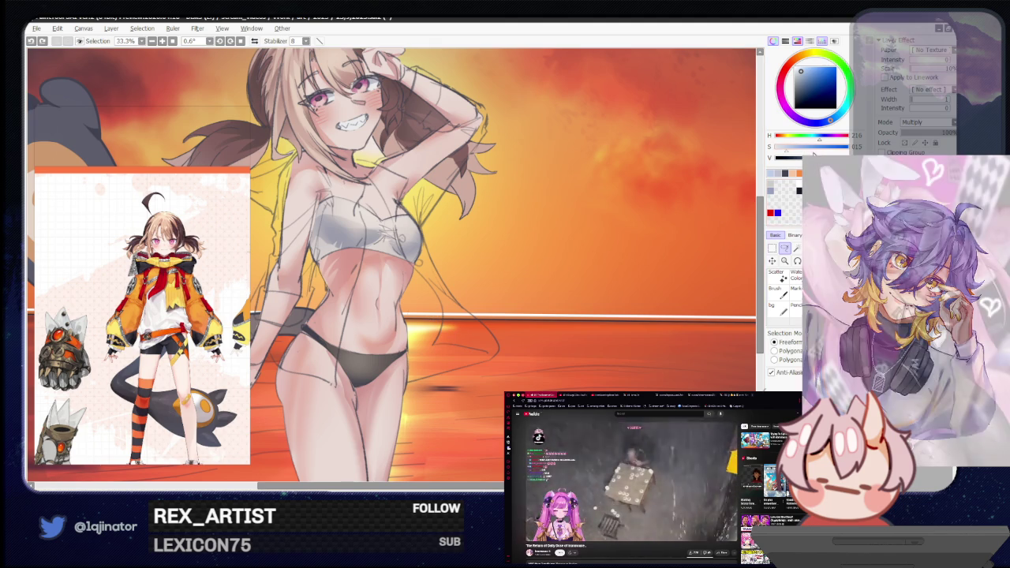
click(791, 148)
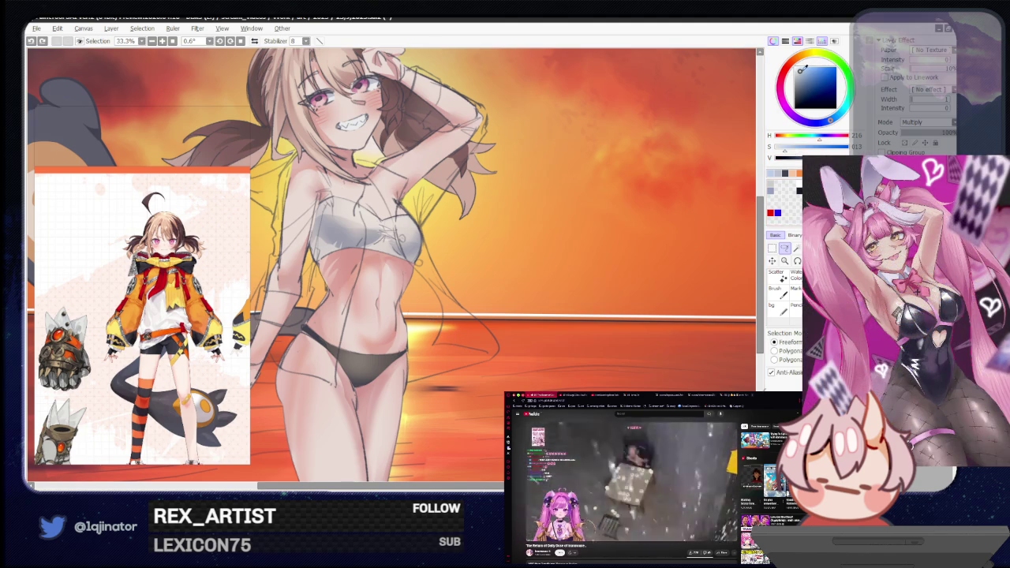
key(b)
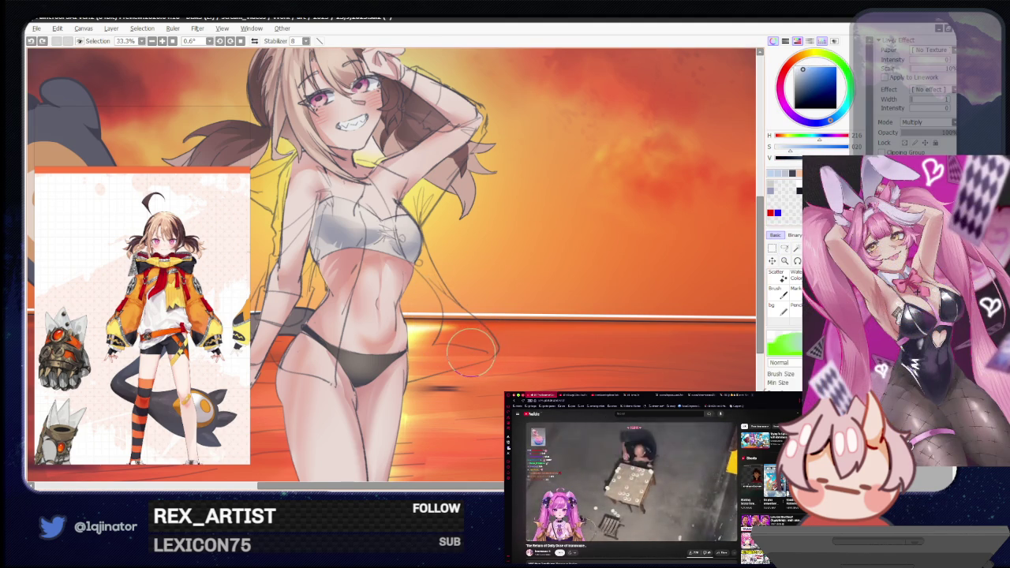
drag(519, 324, 570, 326)
Change the shading layer's blending mode from Multiply to Normal.
key(l)
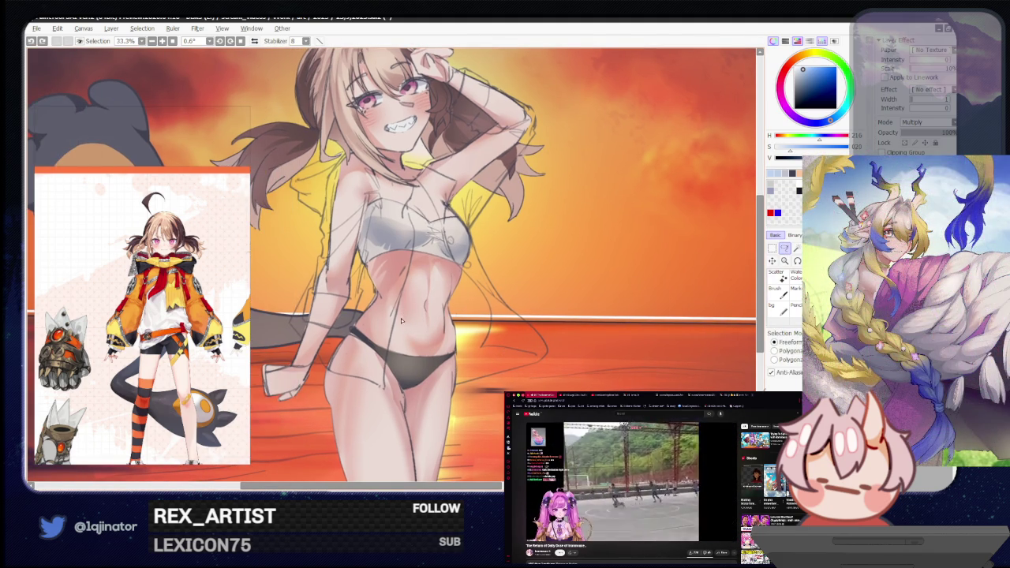
click(939, 123)
click(931, 136)
key(b)
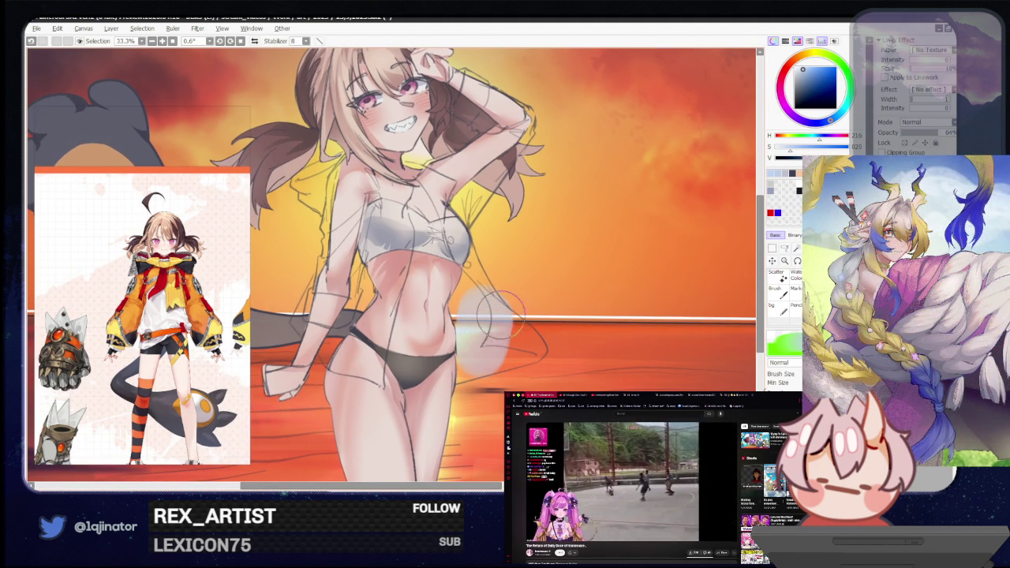
click(784, 248)
scroll(369, 332, up, 1)
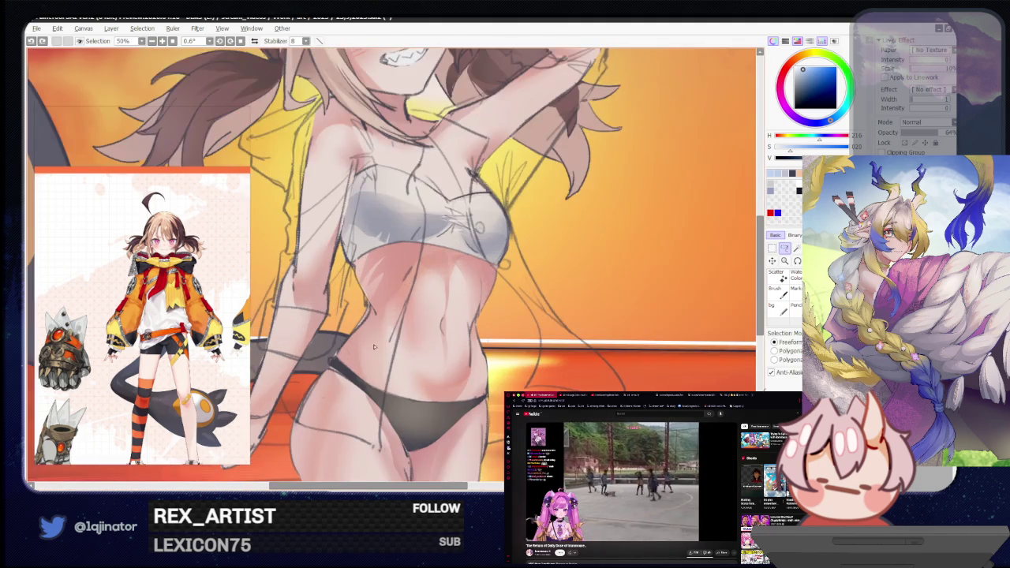
Trace a lasso selection along the raised arm, then rotate onto the hair and collar.
scroll(369, 332, up, 1)
scroll(369, 332, up, 1)
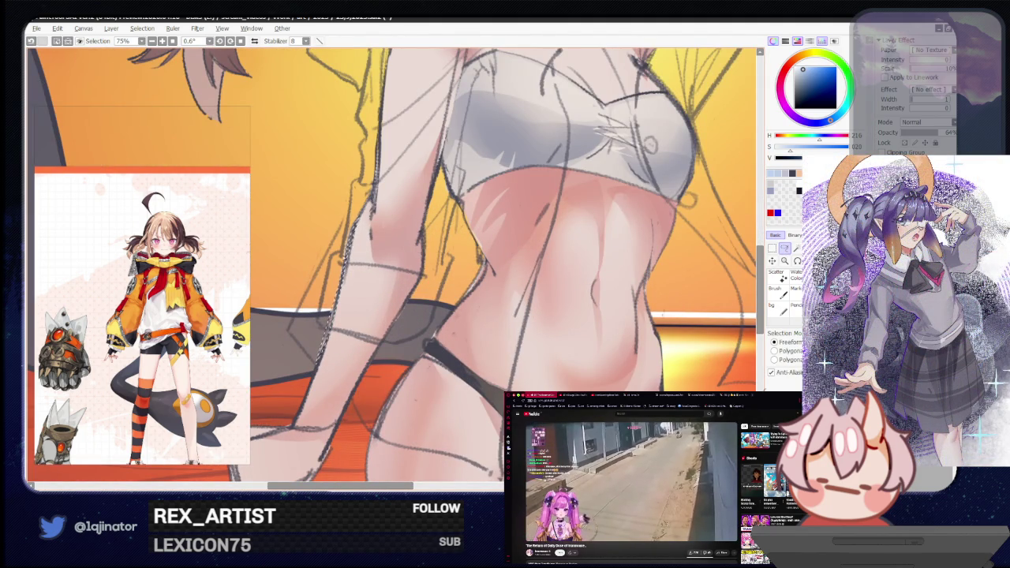
mouse_move(289, 334)
mouse_down()
mouse_move(307, 356)
mouse_move(388, 183)
mouse_up()
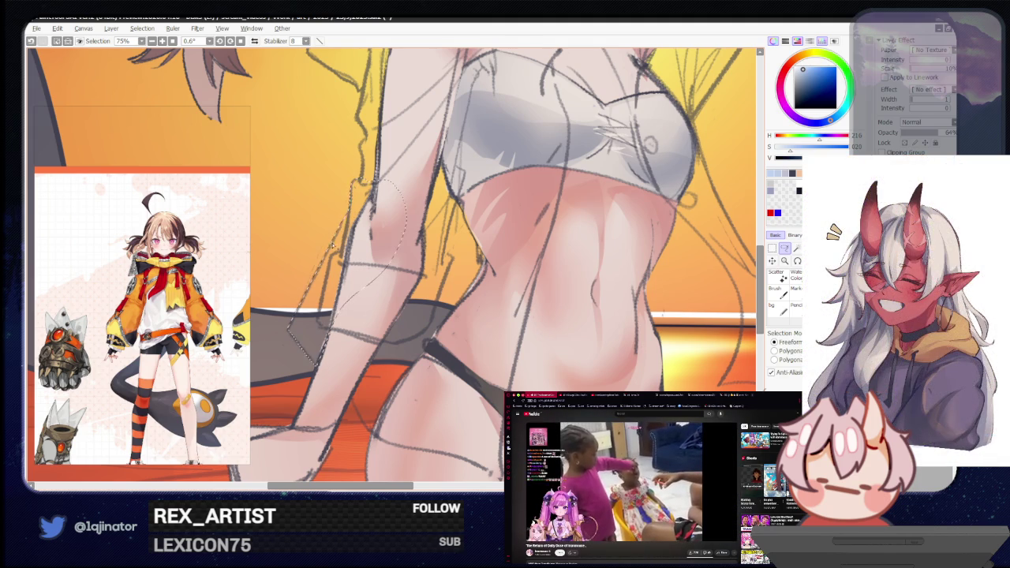
drag(368, 166, 324, 302)
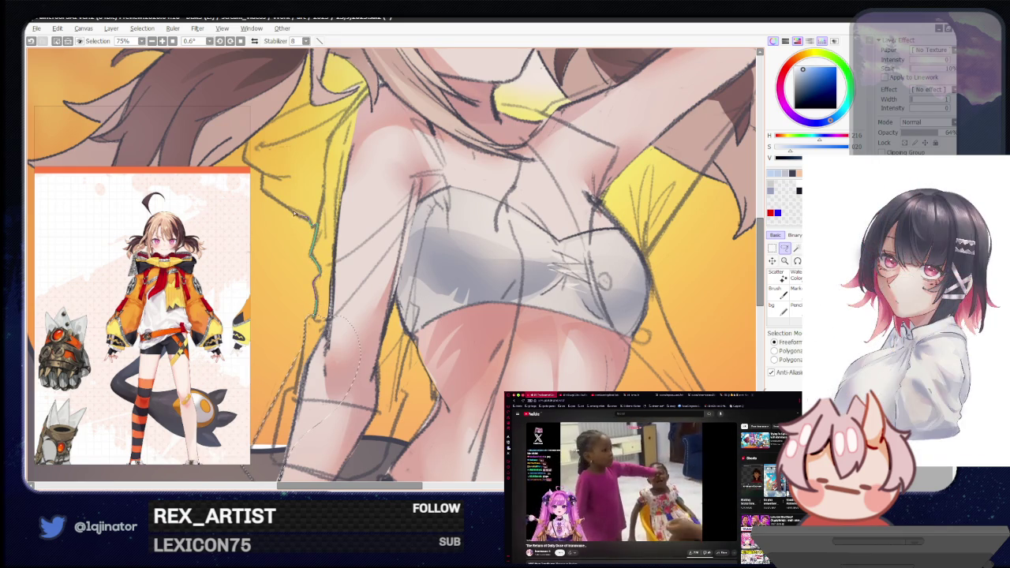
drag(272, 193, 377, 203)
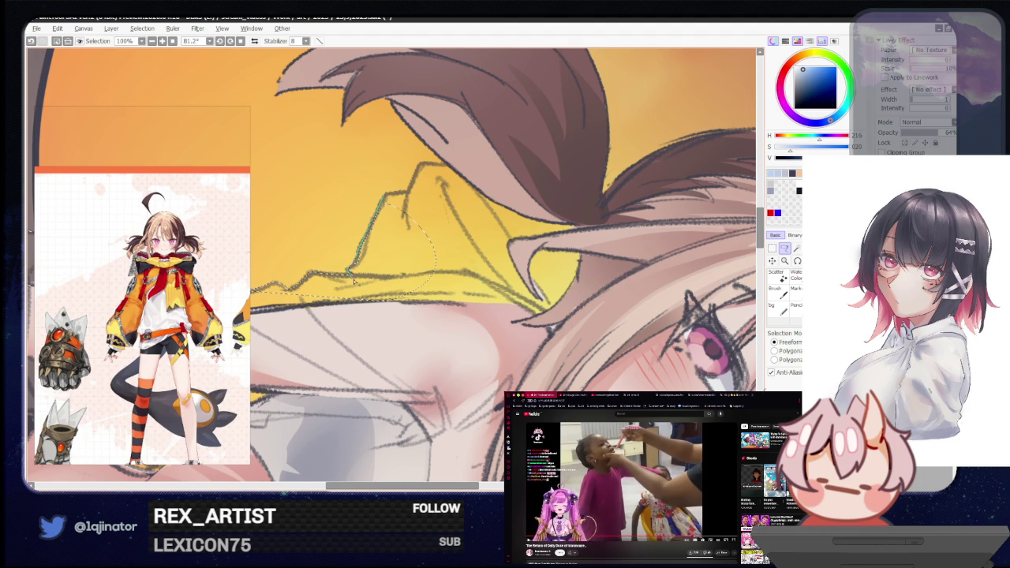
Extend the lasso selection along the shirt edge, collar and shoulder, then review the torso.
drag(387, 197, 416, 174)
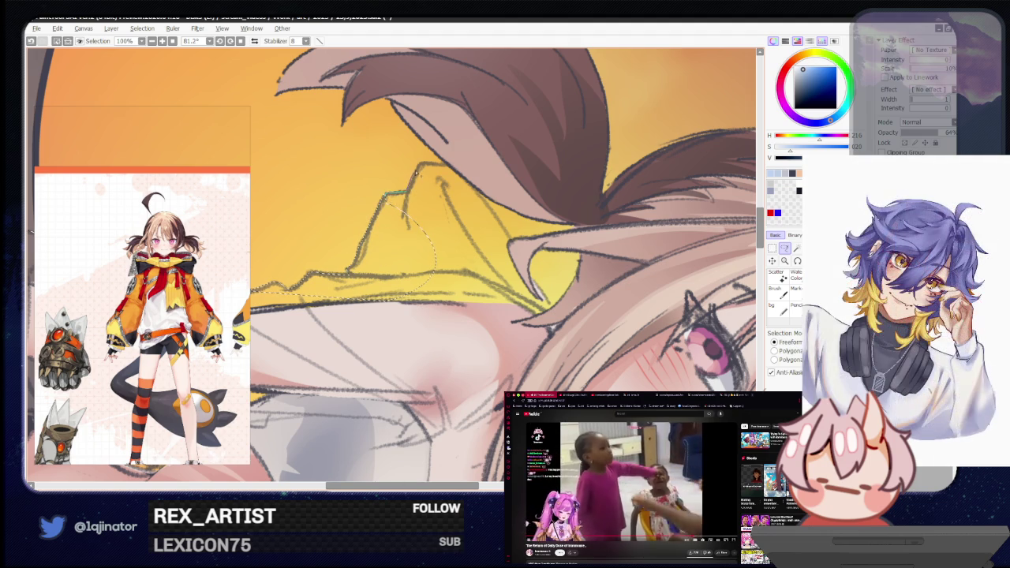
mouse_move(432, 207)
mouse_down()
mouse_move(372, 266)
mouse_move(450, 295)
mouse_move(360, 308)
mouse_up()
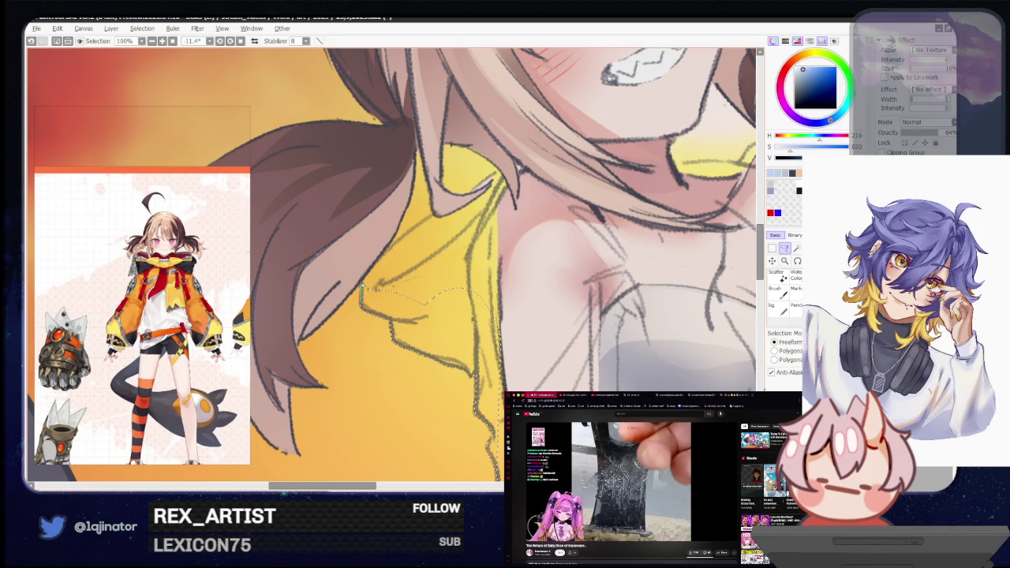
drag(409, 222, 468, 233)
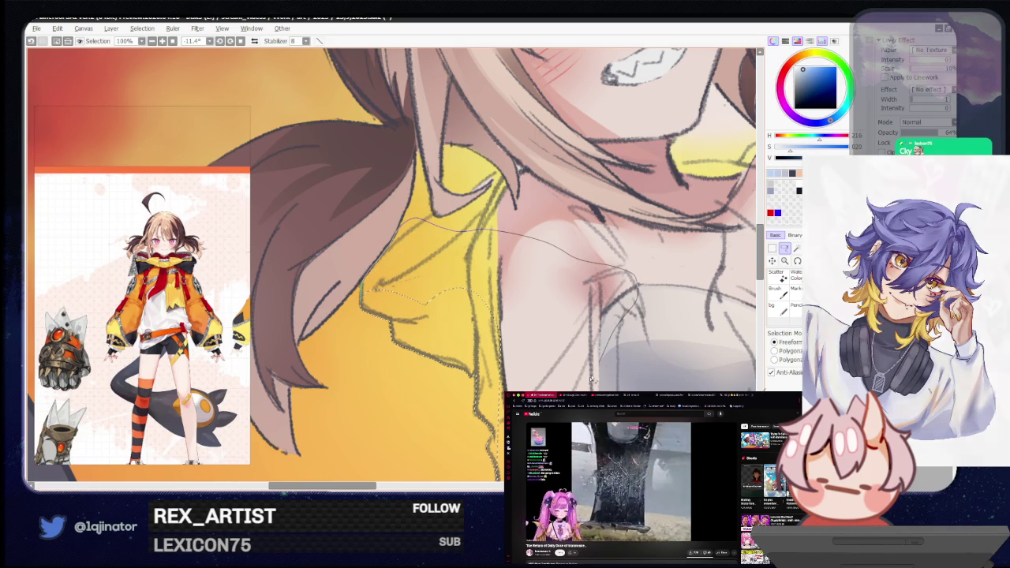
scroll(599, 365, down, 4)
drag(568, 323, 557, 280)
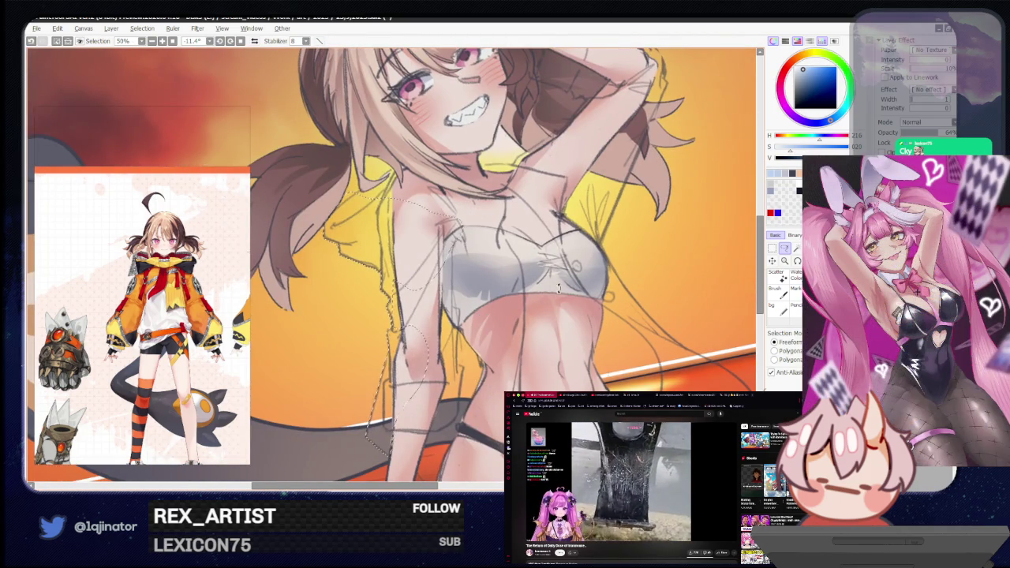
scroll(557, 280, down, 1)
scroll(552, 292, down, 1)
scroll(549, 307, down, 1)
scroll(545, 319, down, 1)
scroll(546, 319, up, 2)
scroll(513, 331, up, 1)
mouse_move(426, 418)
mouse_down()
mouse_move(418, 360)
mouse_move(496, 308)
mouse_up()
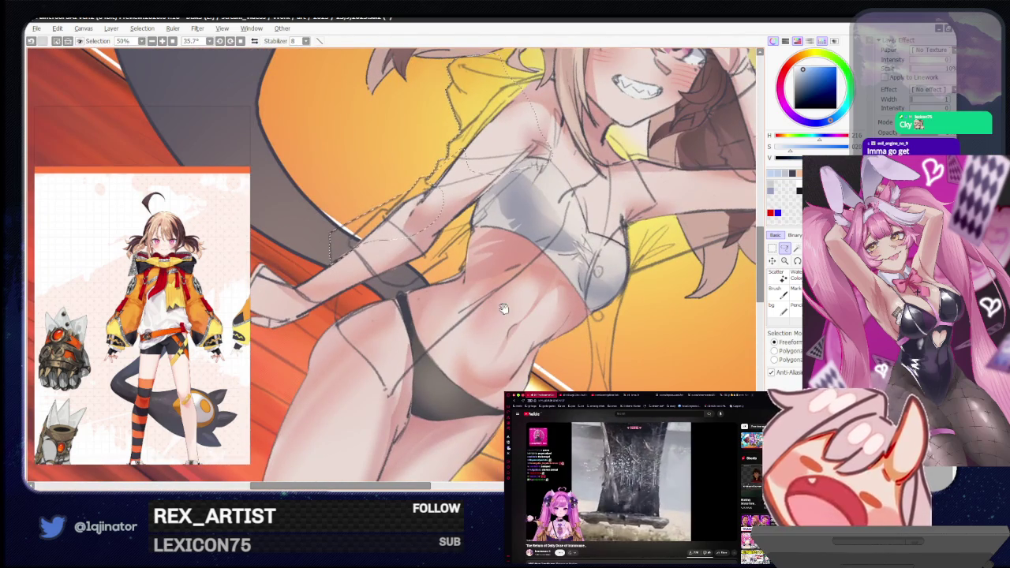
Continue the lasso selection down along the girl's arm to her hip.
drag(497, 308, 413, 305)
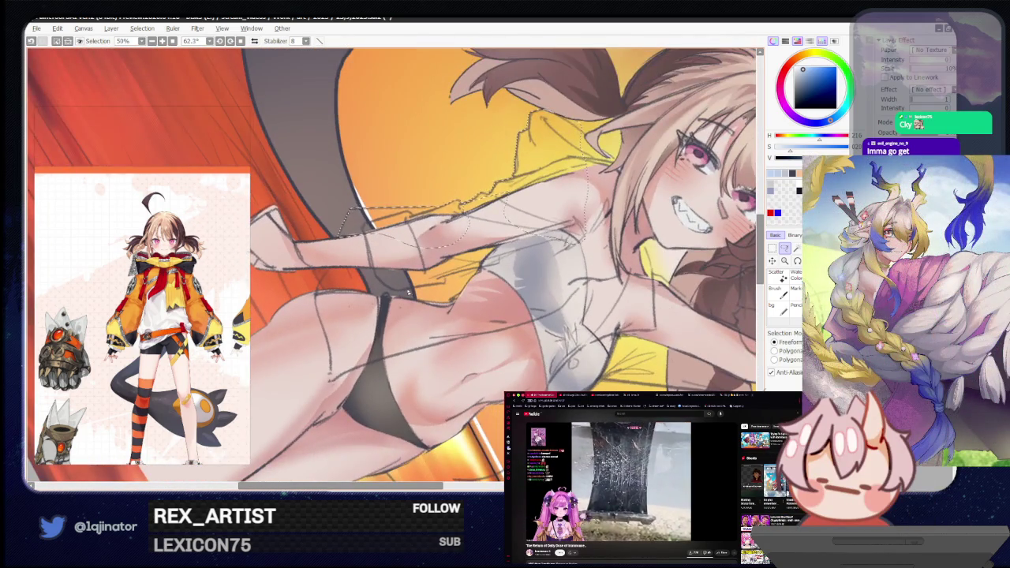
scroll(413, 305, up, 1)
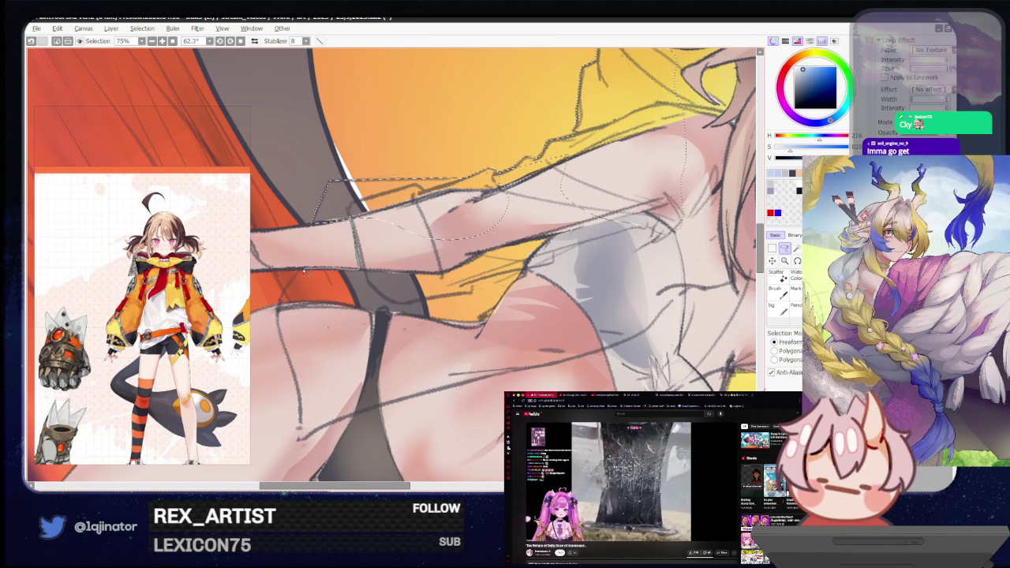
drag(293, 273, 340, 369)
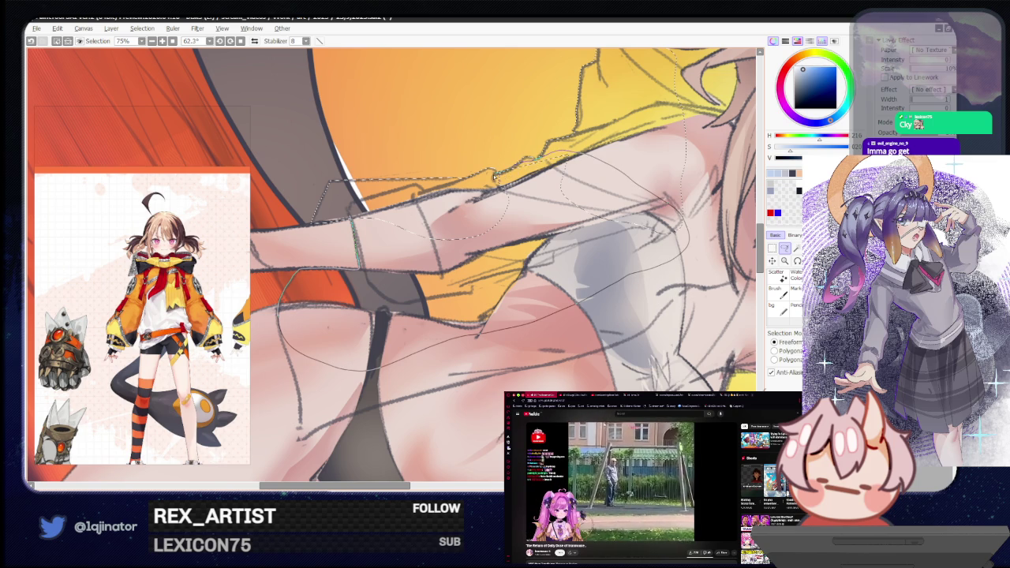
scroll(463, 245, down, 2)
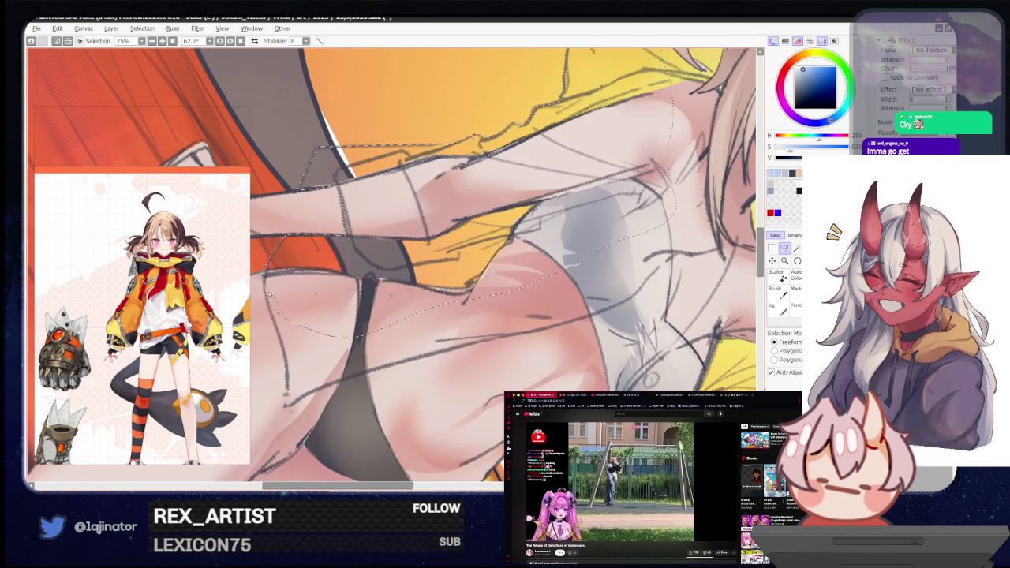
mouse_move(275, 322)
mouse_down()
mouse_move(302, 335)
mouse_move(280, 389)
mouse_move(310, 344)
mouse_move(310, 355)
mouse_up()
drag(401, 274, 496, 228)
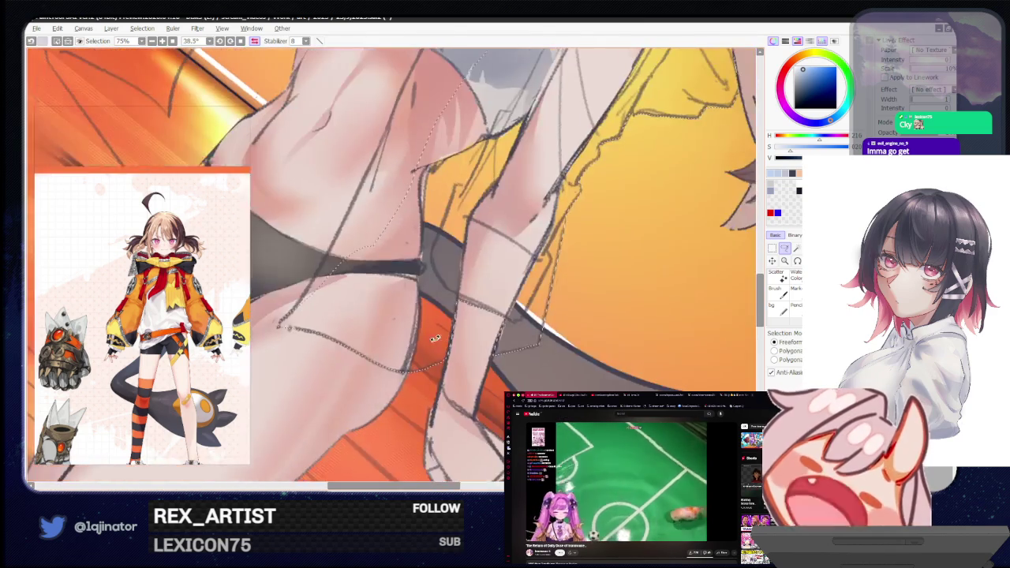
Trace the lasso selection along the girl's neck and collarbone, then zoom out to 33.3%.
mouse_move(495, 227)
mouse_down()
mouse_move(410, 341)
mouse_move(370, 352)
mouse_up()
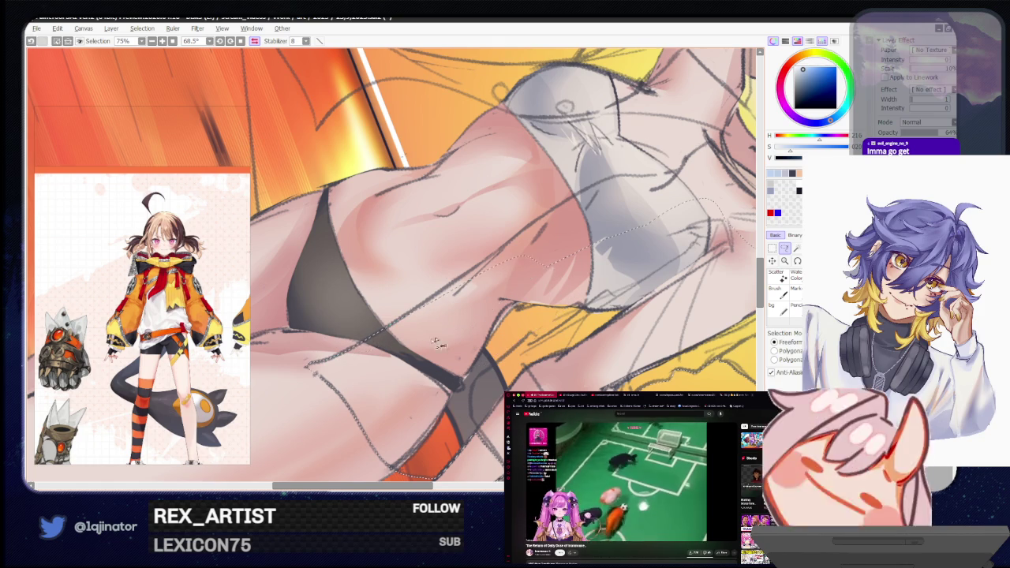
mouse_move(423, 390)
mouse_down()
mouse_move(377, 345)
mouse_move(444, 299)
mouse_up()
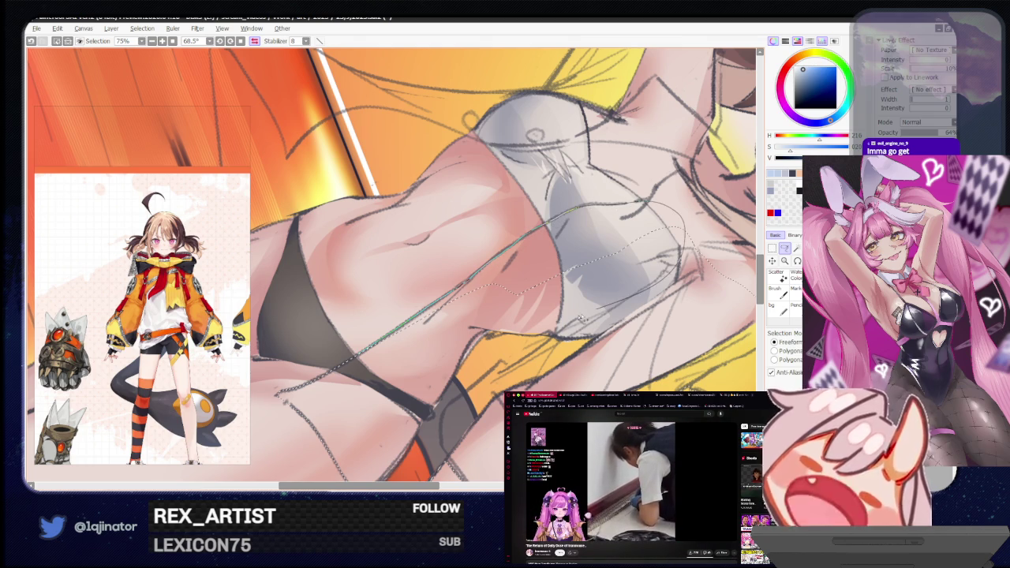
drag(602, 310, 565, 254)
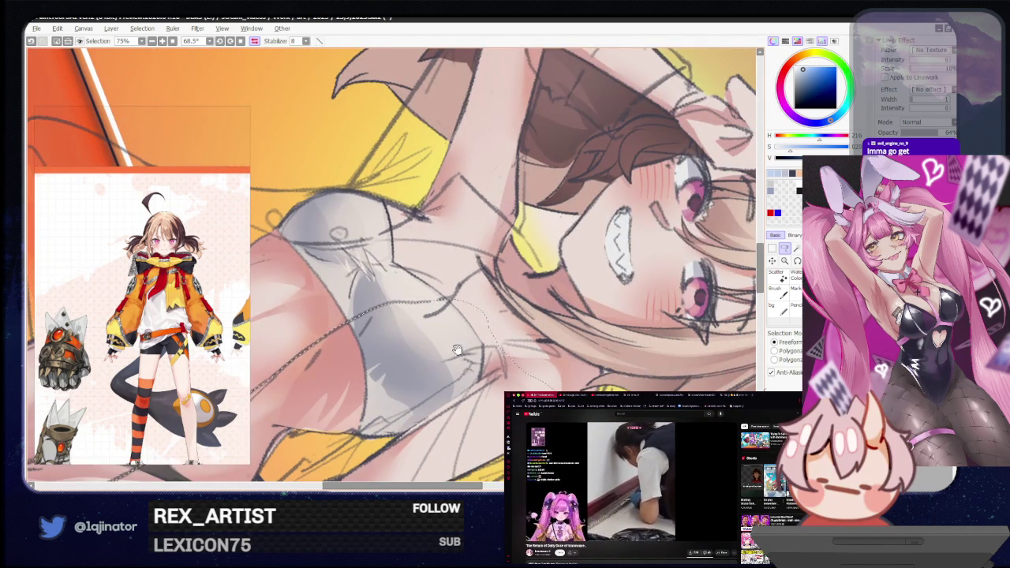
key(Delete)
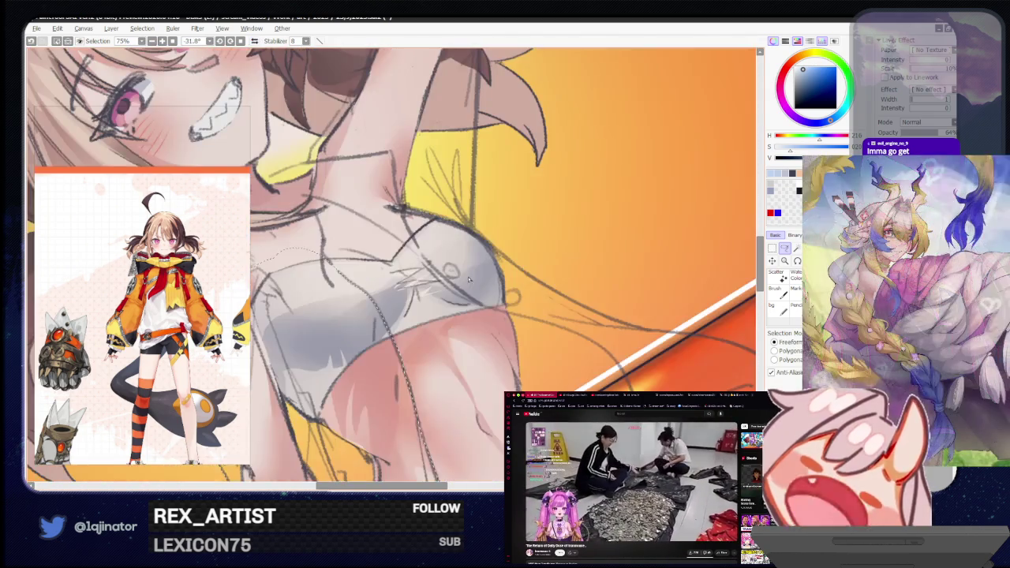
mouse_move(458, 349)
mouse_down()
mouse_move(553, 295)
mouse_move(400, 303)
mouse_up()
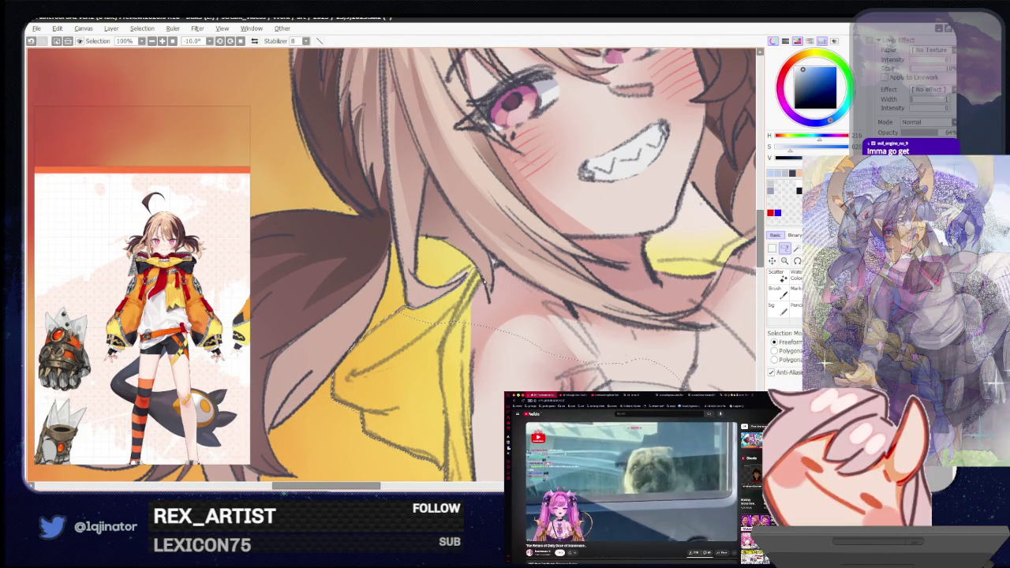
mouse_move(467, 278)
mouse_down()
mouse_move(439, 375)
mouse_move(493, 266)
mouse_move(423, 303)
mouse_up()
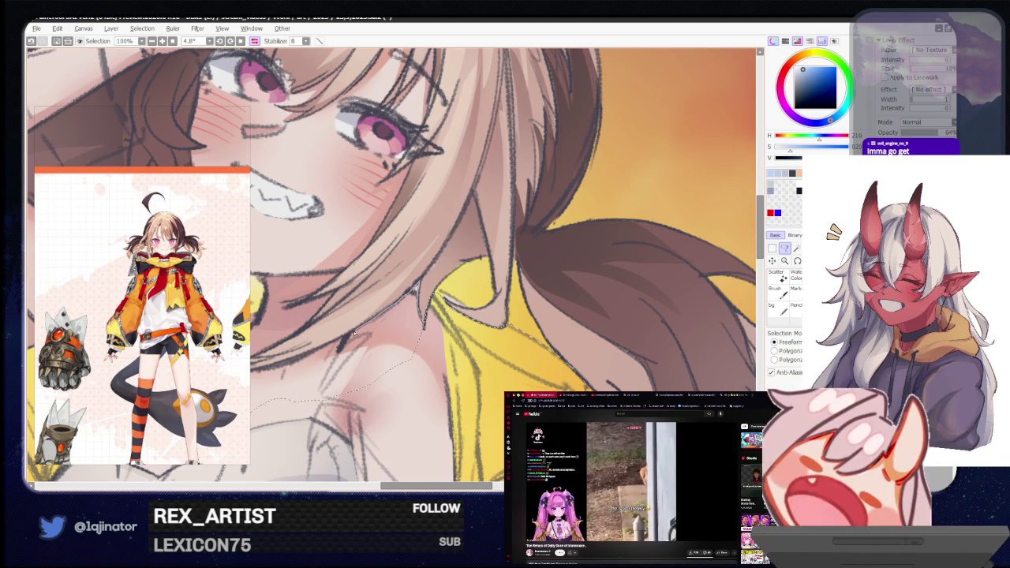
scroll(416, 413, down, 2)
drag(416, 413, 487, 305)
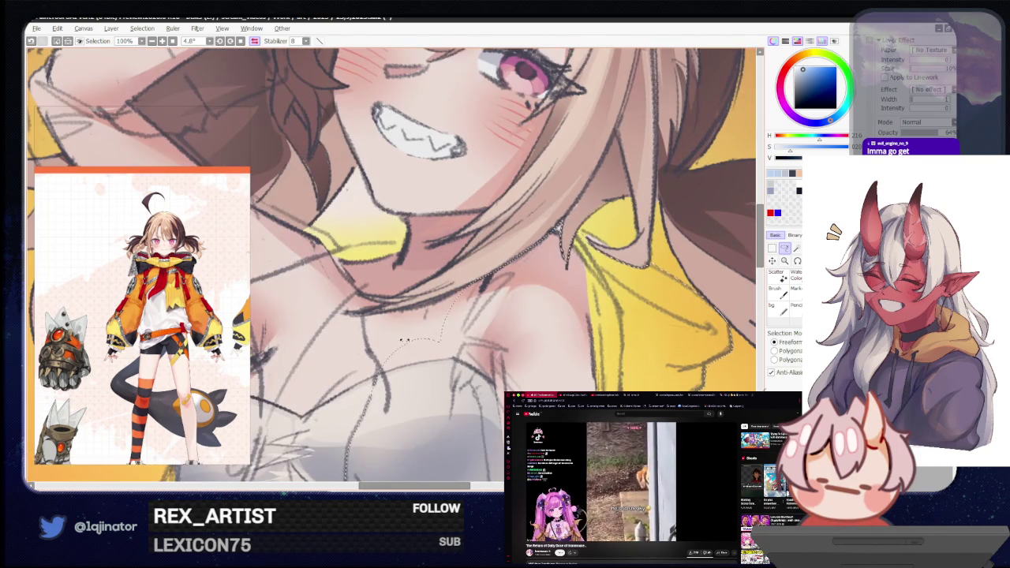
scroll(486, 305, up, 2)
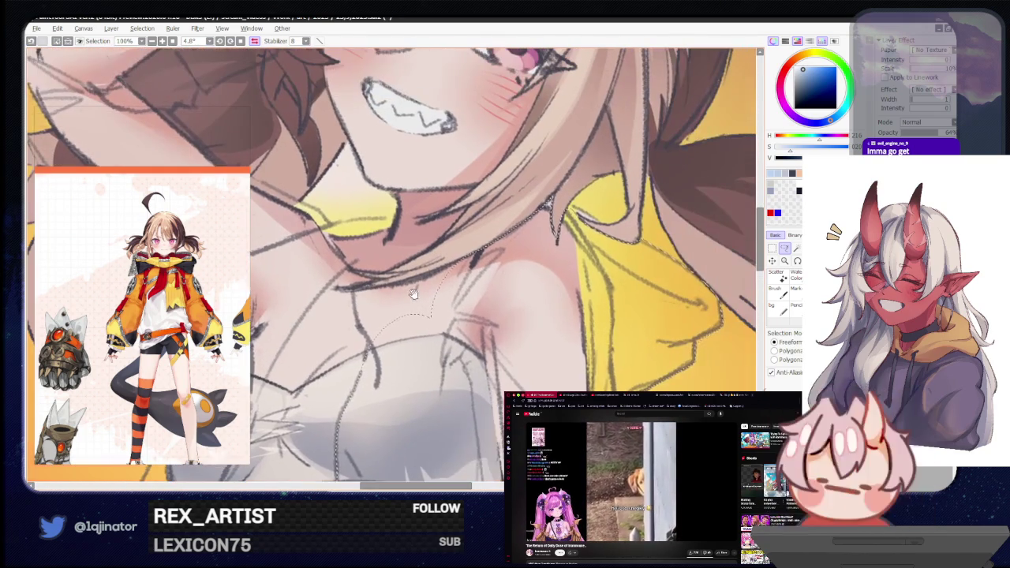
mouse_move(487, 305)
mouse_down()
mouse_move(357, 297)
mouse_move(466, 276)
mouse_up()
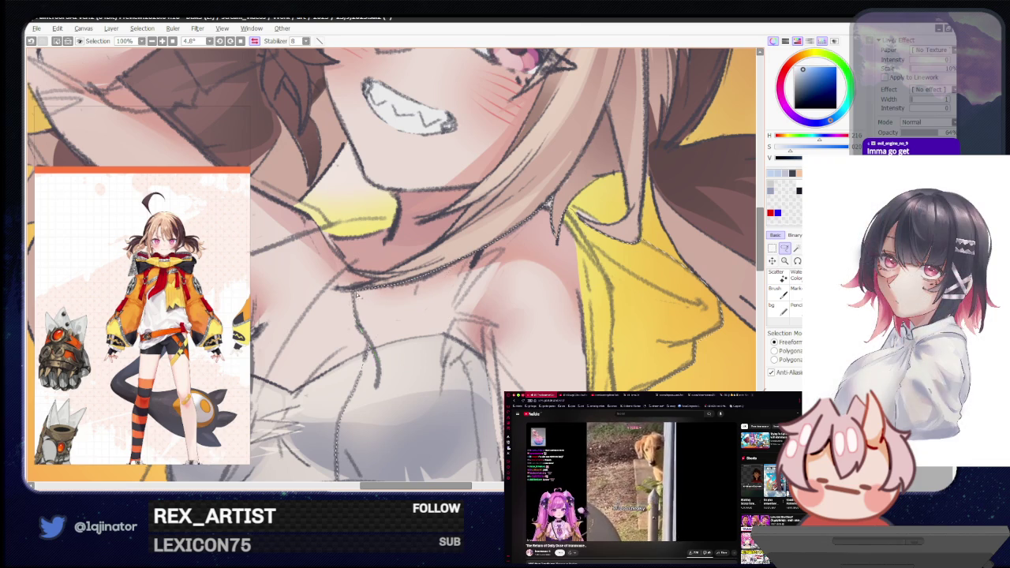
scroll(356, 294, down, 2)
scroll(356, 294, down, 1)
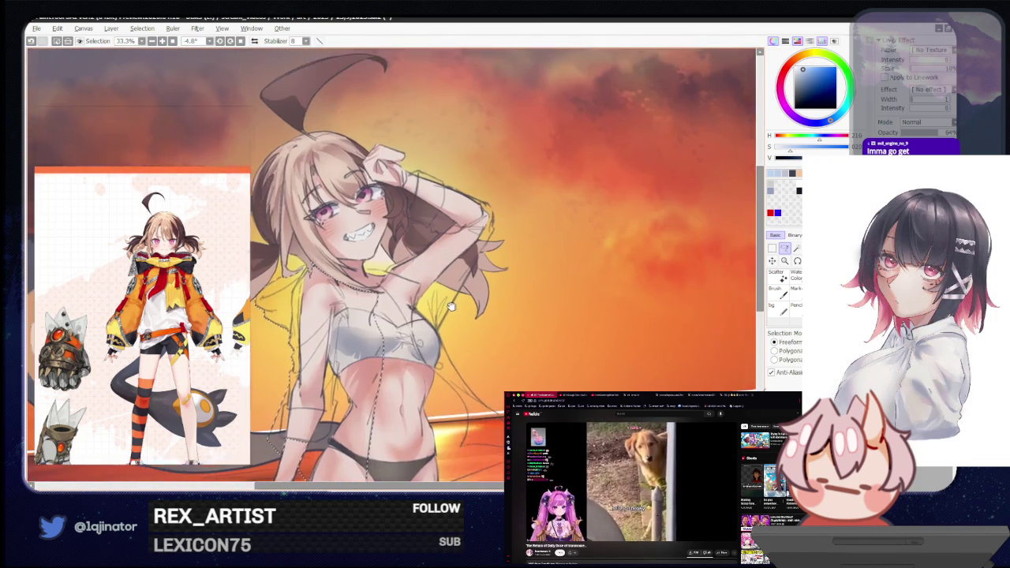
Trace the selection up the raised arm and down the hair strands, then zoom out to the full figure.
scroll(442, 316, up, 3)
drag(428, 319, 441, 321)
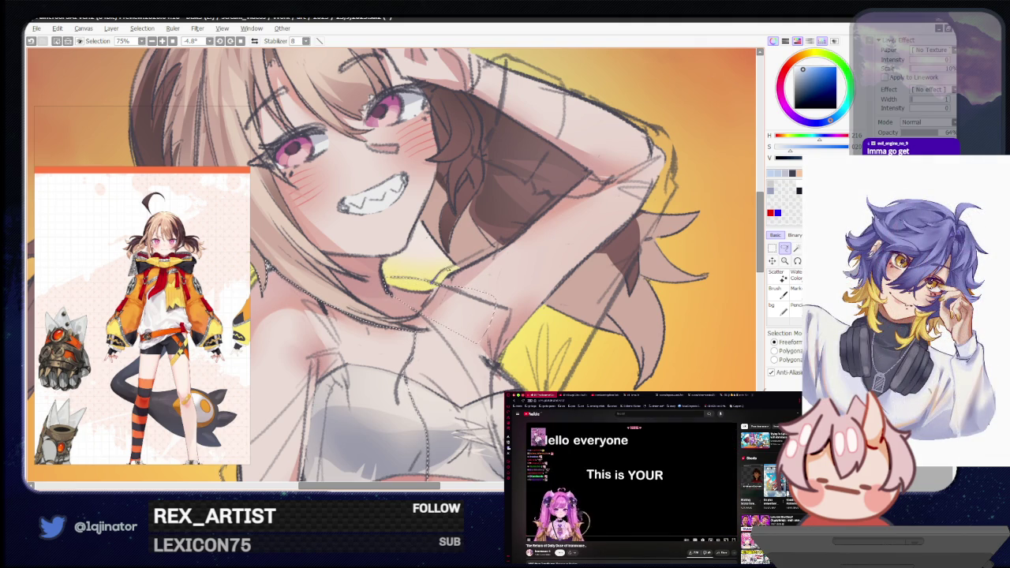
drag(531, 226, 653, 152)
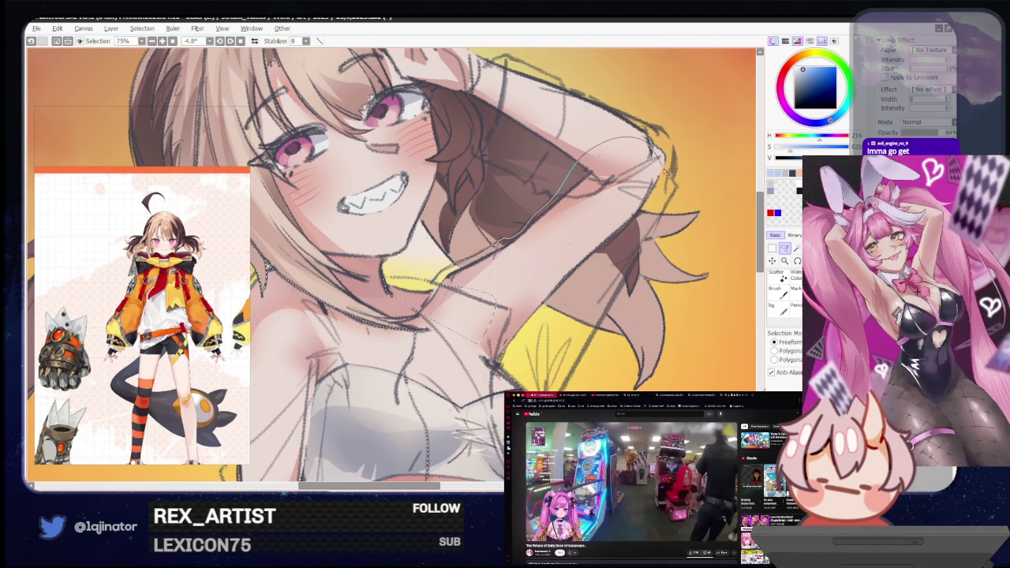
drag(674, 198, 650, 241)
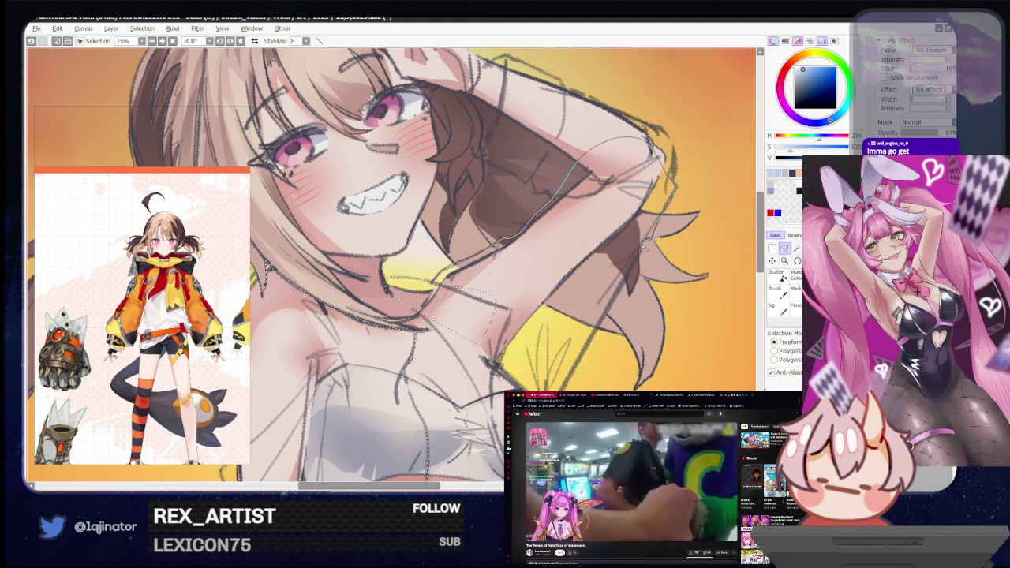
drag(650, 241, 582, 359)
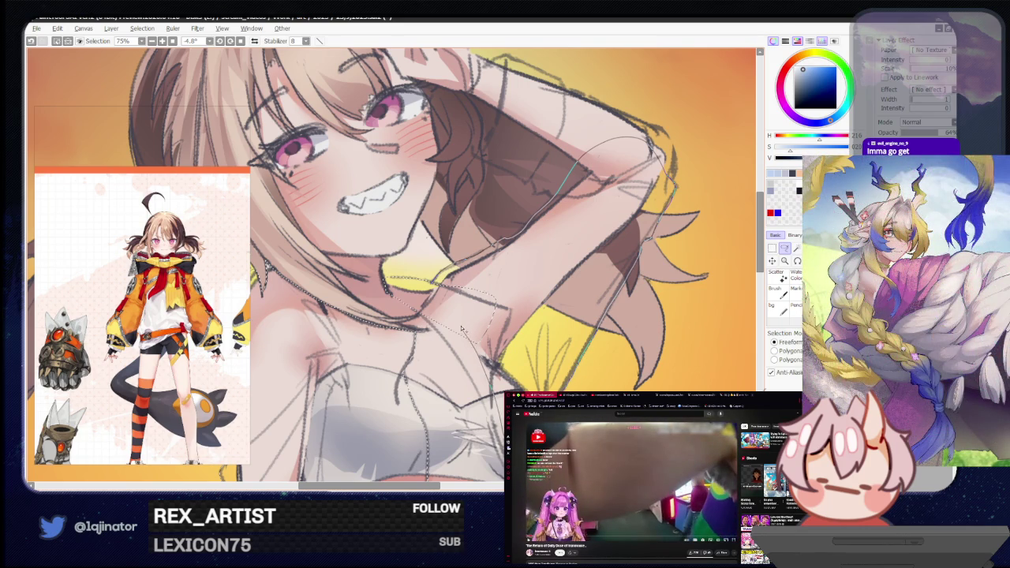
scroll(463, 332, down, 3)
key(minus)
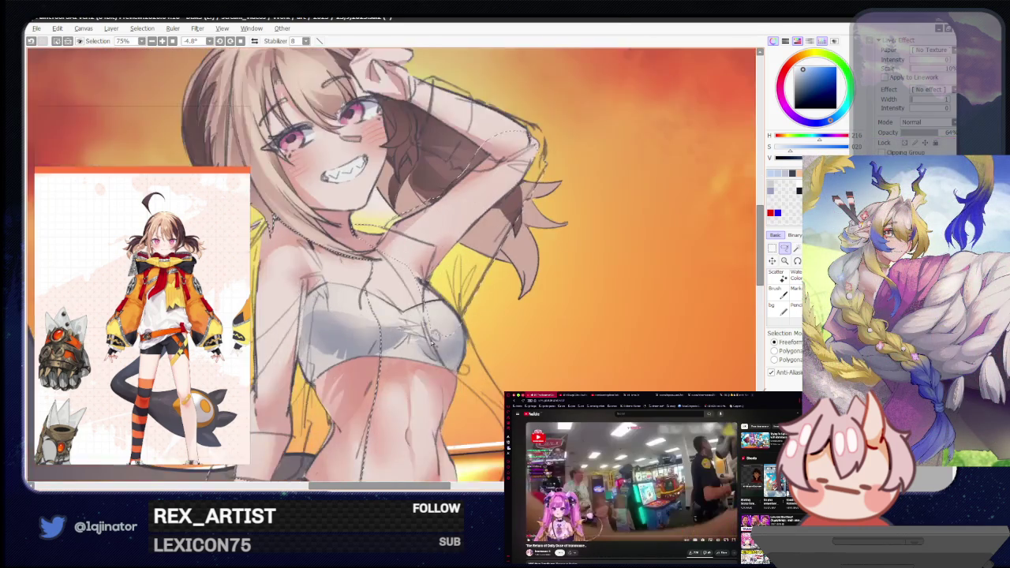
scroll(437, 341, down, 1)
key(minus)
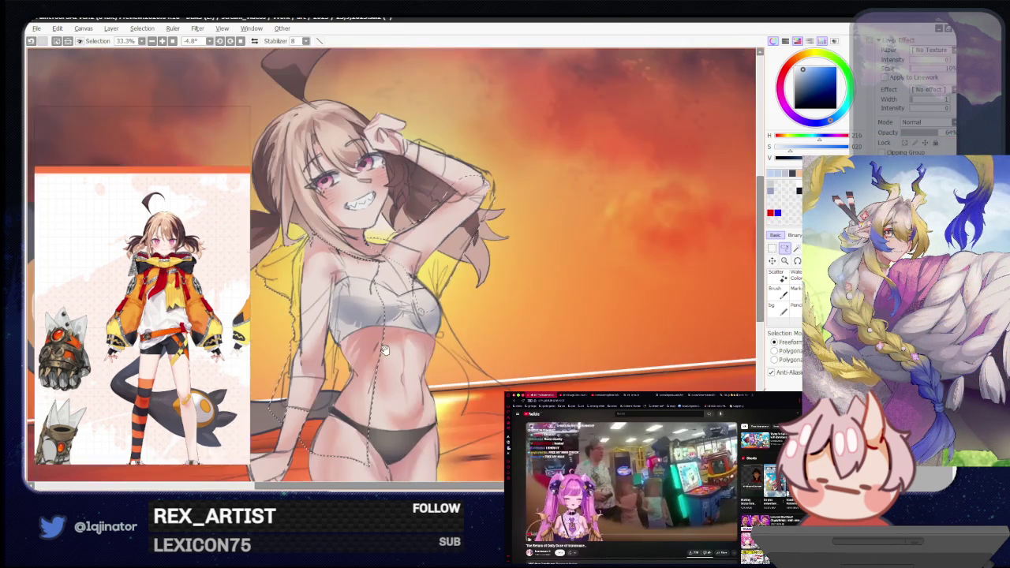
Close the lasso selection beside the girl's waist.
scroll(387, 352, down, 2)
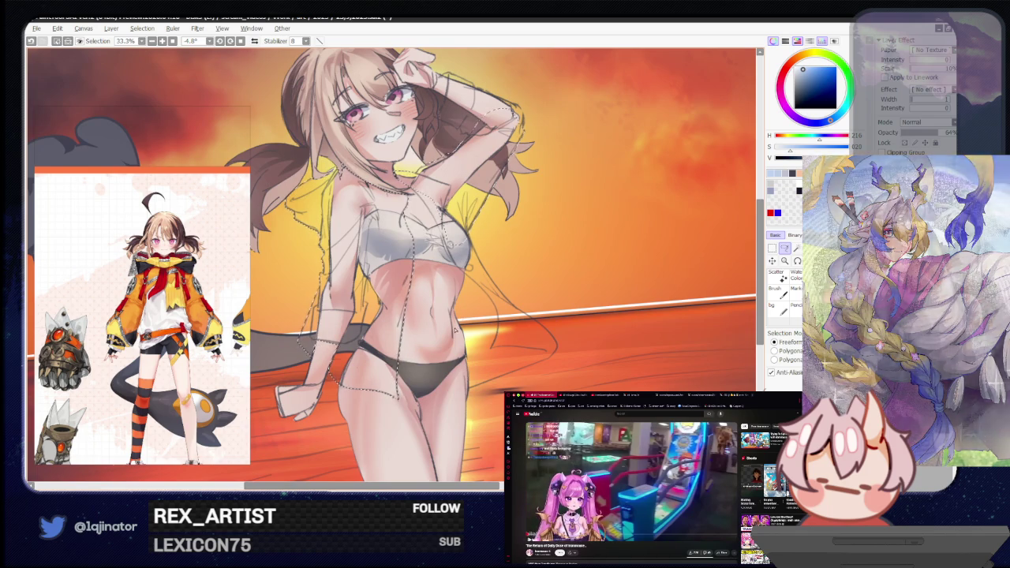
key(plus)
mouse_move(502, 338)
mouse_down()
mouse_move(432, 253)
mouse_move(426, 359)
mouse_up()
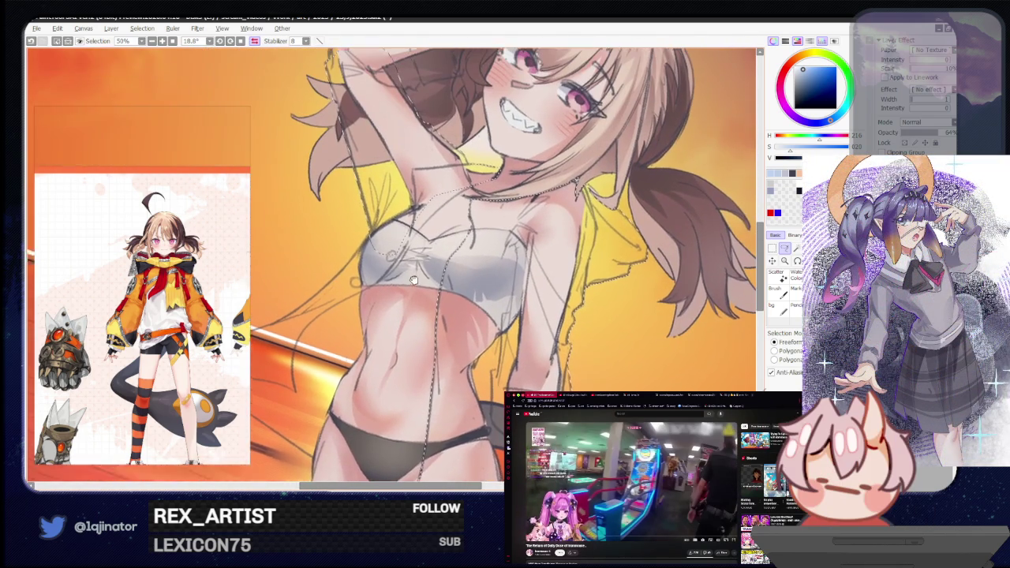
scroll(426, 359, up, 1)
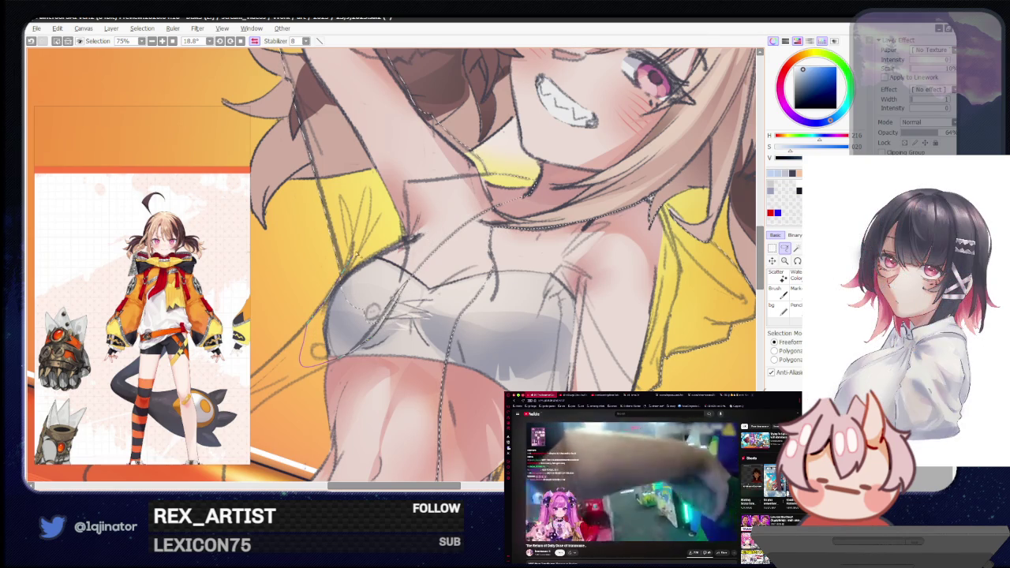
scroll(420, 230, down, 3)
drag(426, 251, 404, 284)
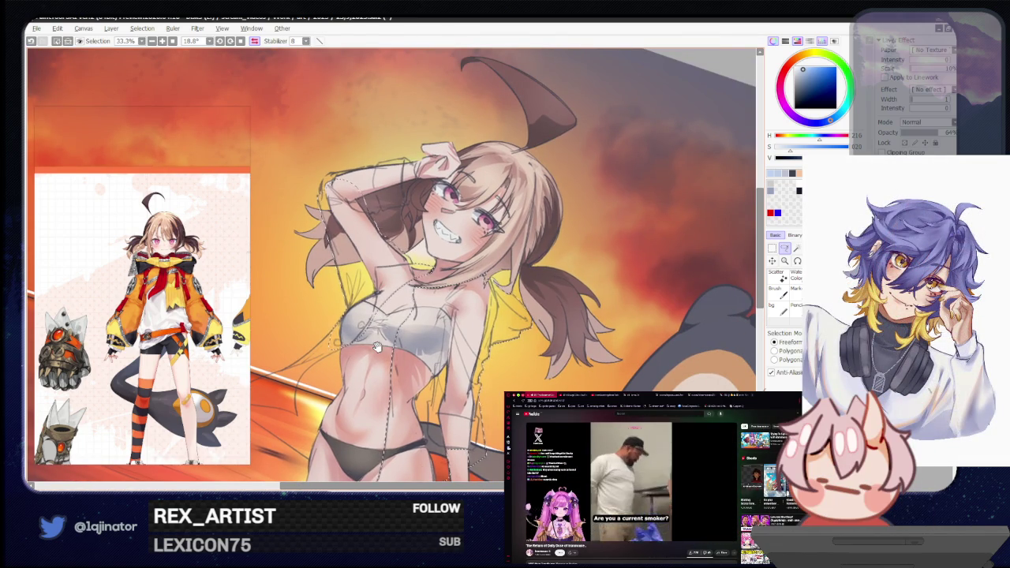
scroll(424, 235, up, 2)
scroll(423, 236, up, 2)
scroll(420, 283, down, 1)
drag(421, 282, 420, 268)
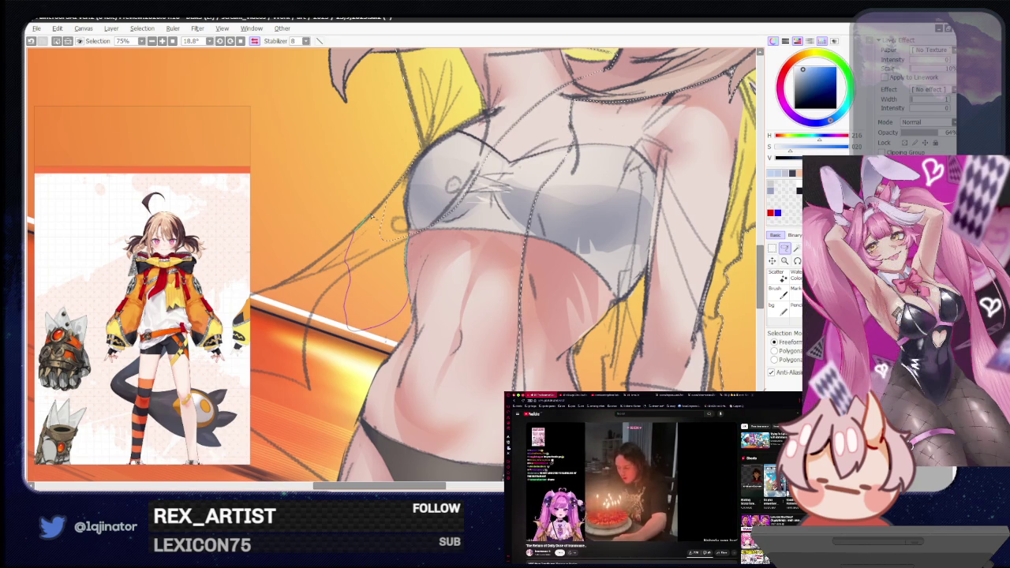
drag(384, 205, 404, 193)
drag(402, 299, 450, 288)
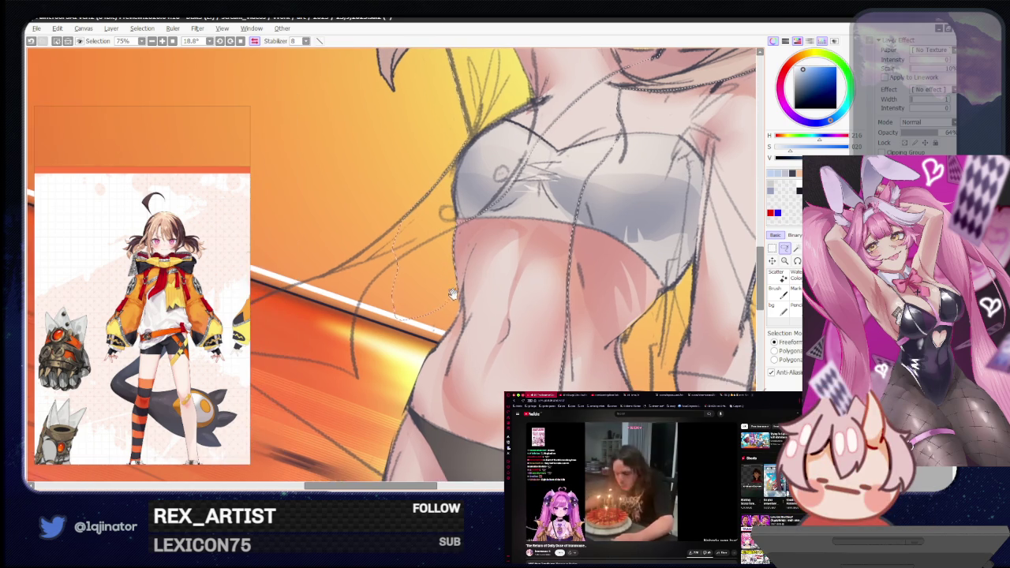
With the view mirrored, reshape and extend the selection along the hip edge.
key(h)
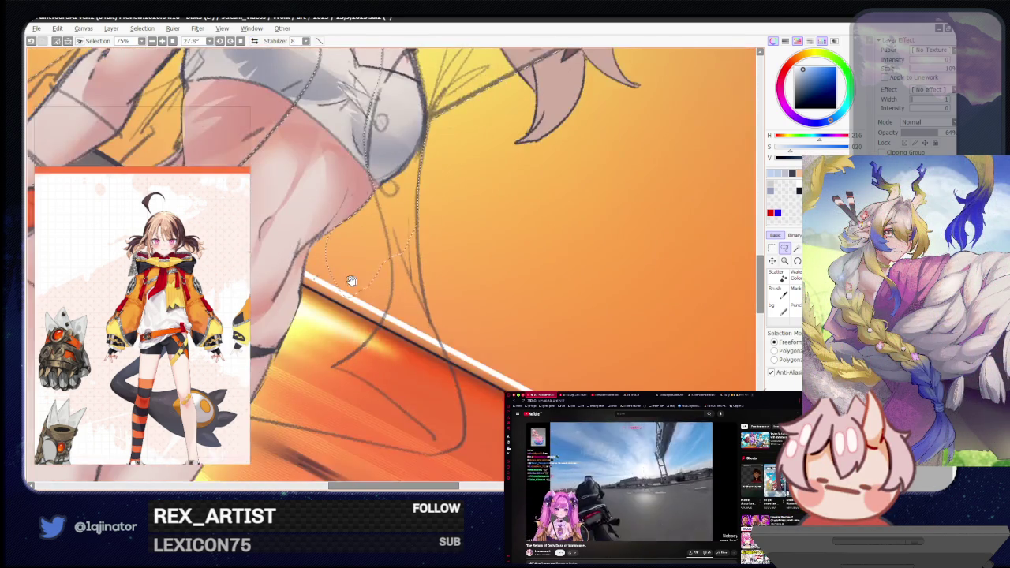
drag(534, 303, 447, 240)
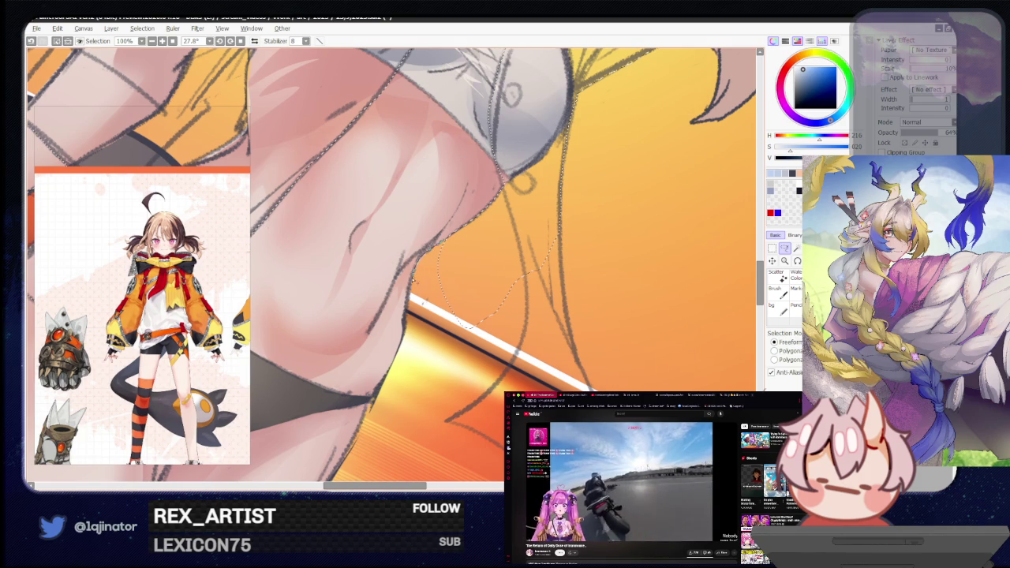
drag(410, 349, 404, 340)
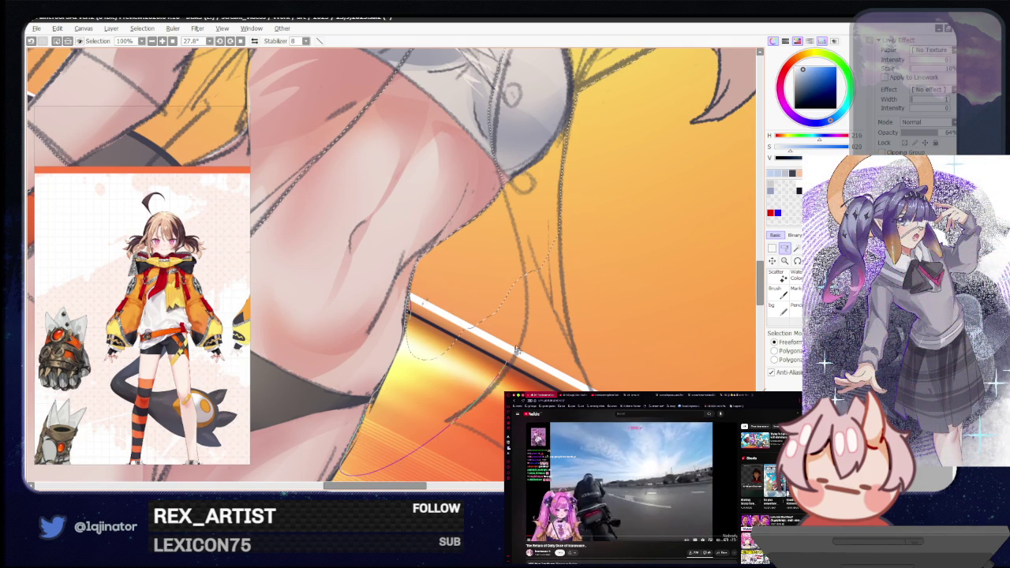
scroll(408, 314, down, 3)
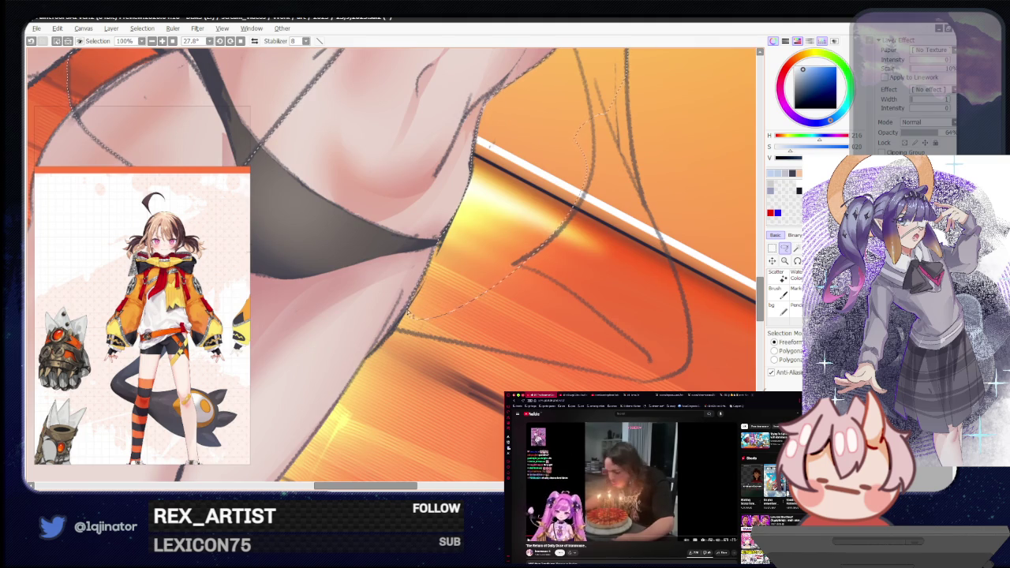
mouse_move(495, 240)
mouse_down()
mouse_move(435, 300)
mouse_move(462, 333)
mouse_up()
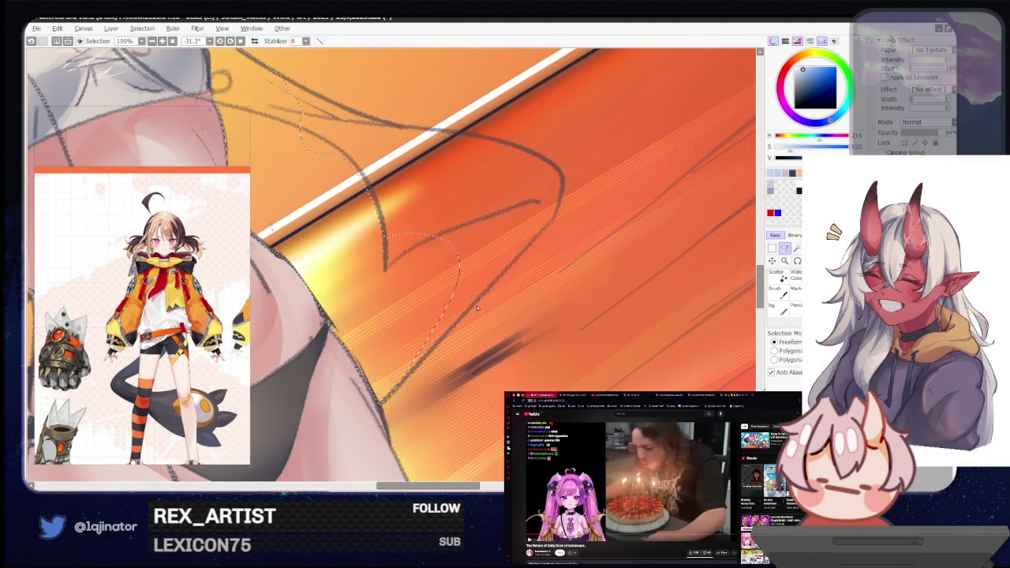
key(h)
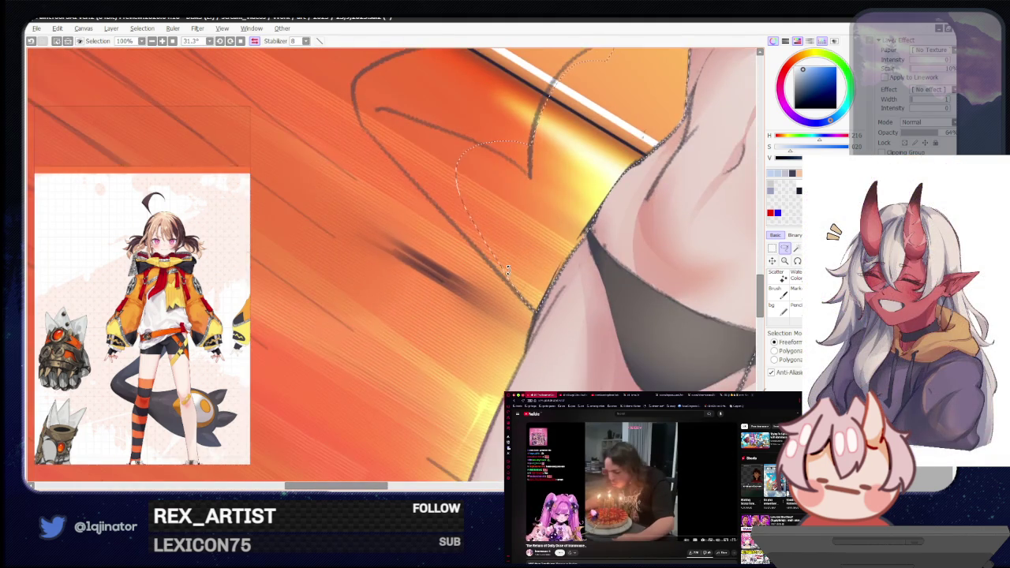
drag(508, 269, 362, 365)
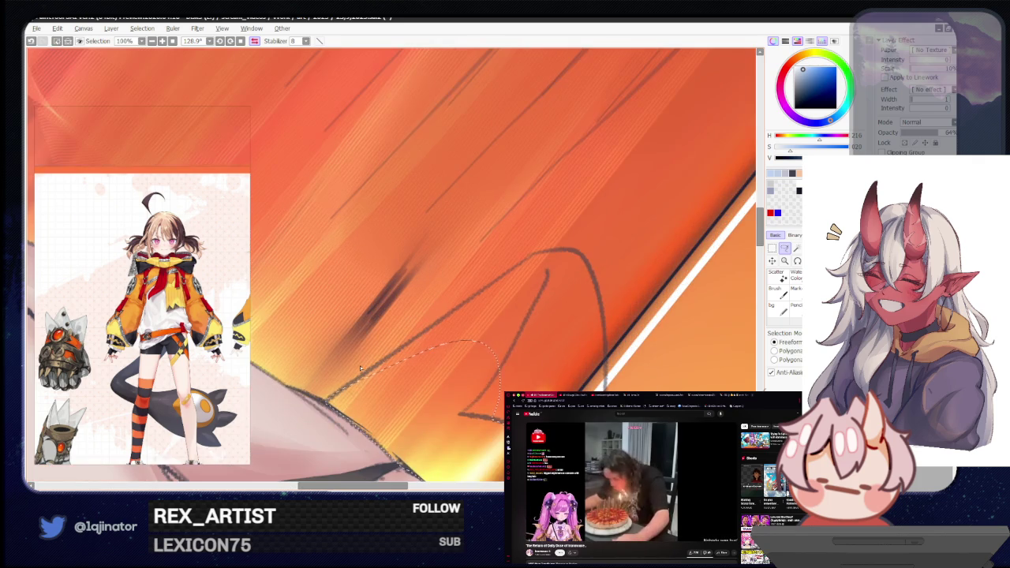
mouse_move(416, 341)
mouse_down()
mouse_move(535, 257)
mouse_move(353, 305)
mouse_up()
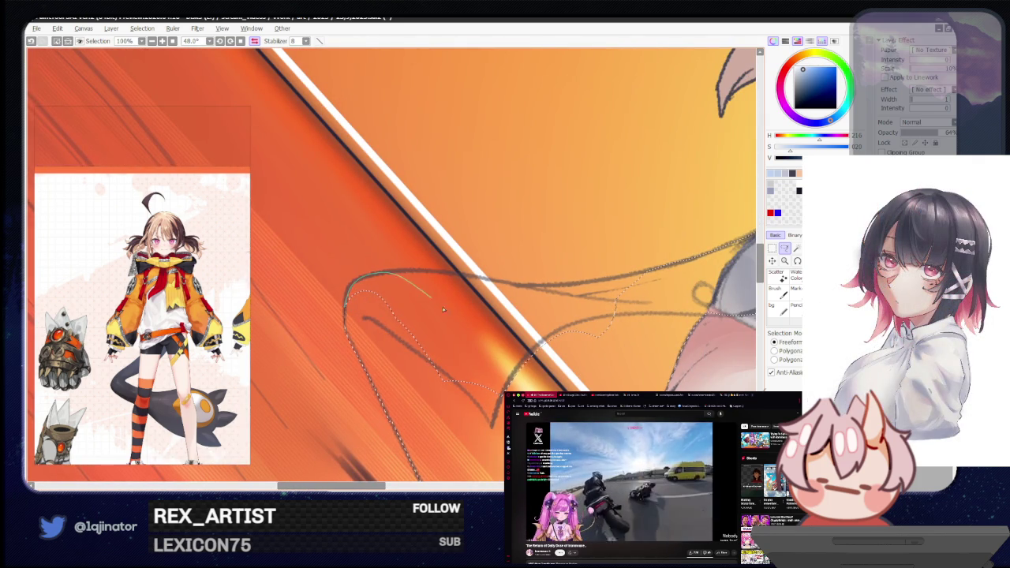
mouse_move(352, 304)
mouse_down()
mouse_move(474, 316)
mouse_move(323, 363)
mouse_up()
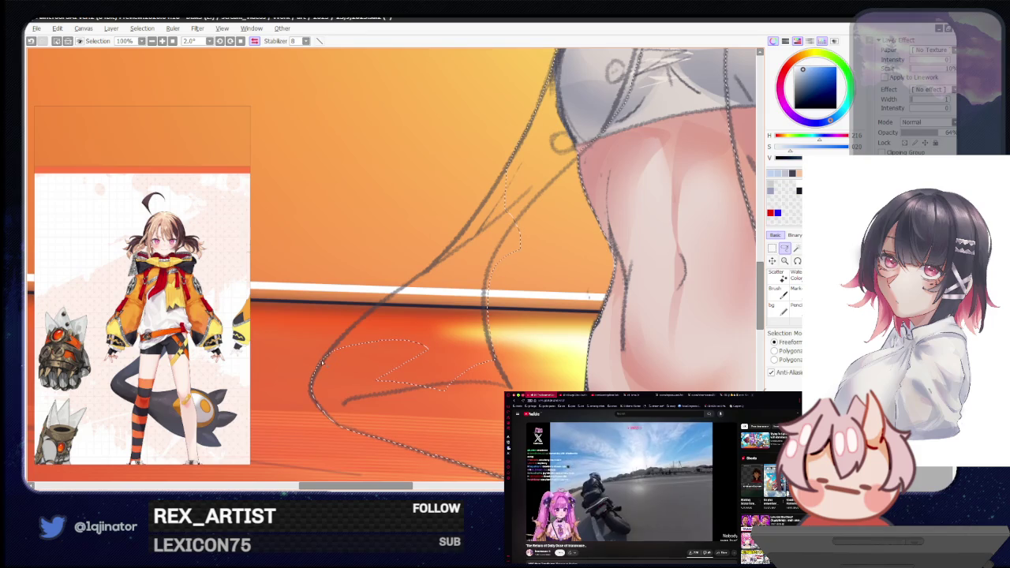
Outline the open shirt's edge along her side and close the selection.
drag(431, 268, 550, 273)
drag(440, 412, 443, 407)
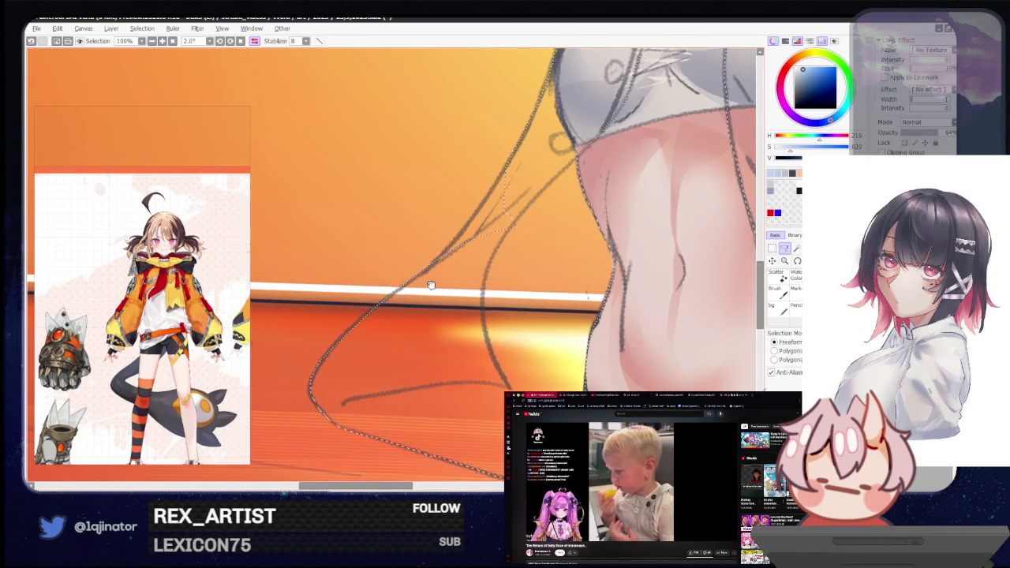
drag(447, 254, 400, 309)
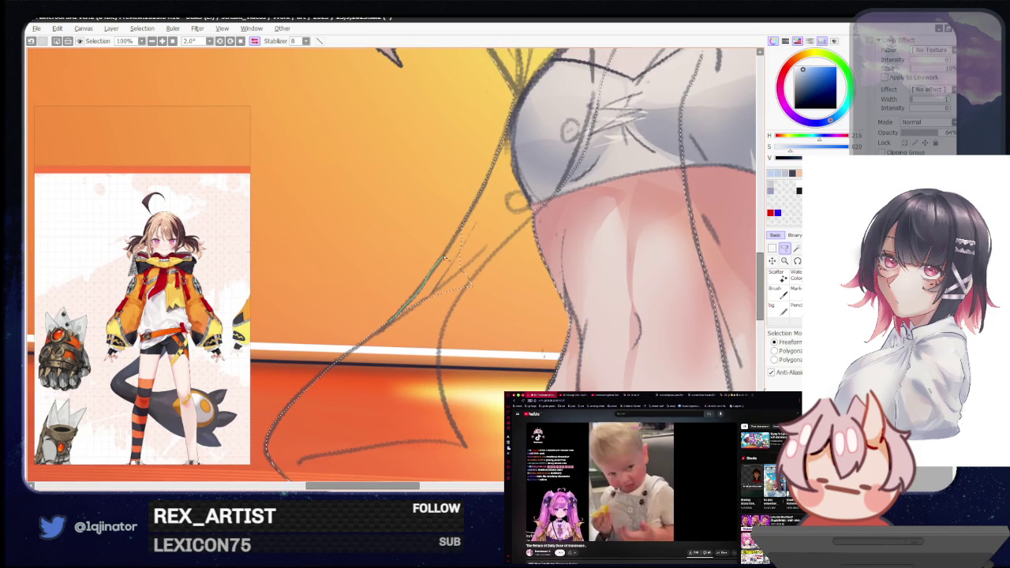
drag(444, 259, 435, 259)
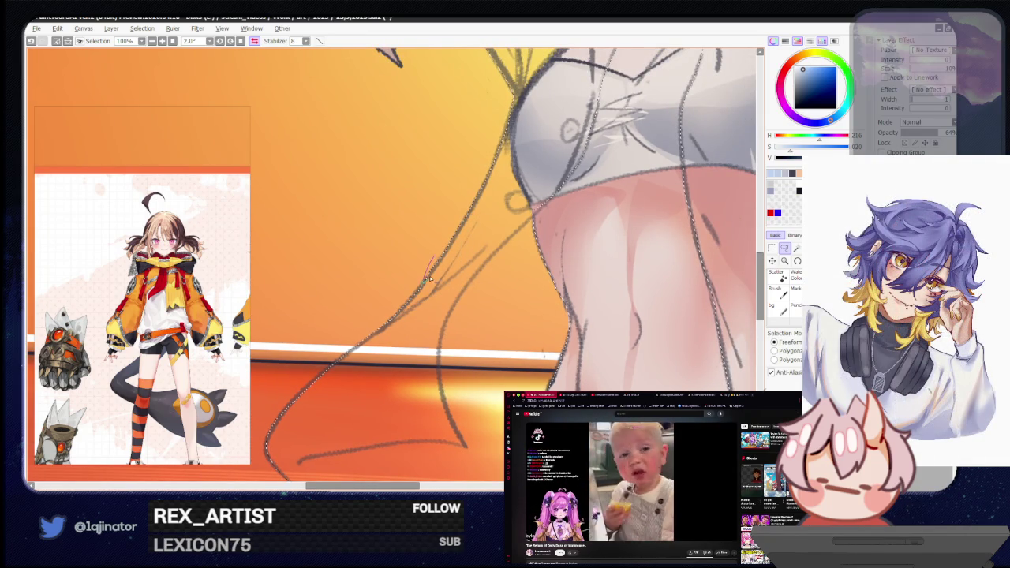
scroll(427, 280, up, 5)
scroll(431, 292, up, 5)
scroll(436, 314, down, 1)
Switch to the Magic Wand, flip the view, and clear the selected shirt area.
key(w)
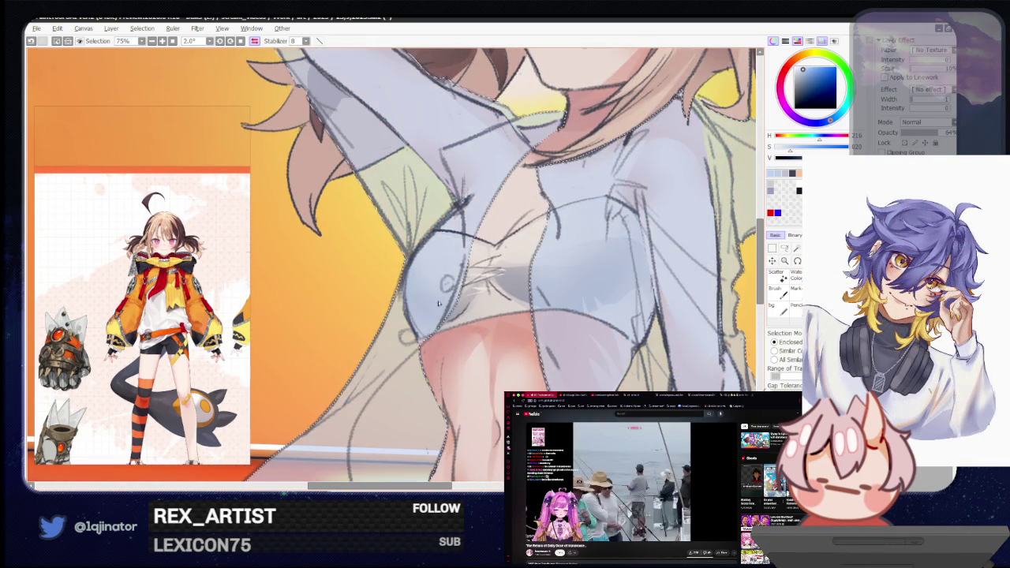
scroll(473, 311, down, 2)
scroll(536, 309, down, 2)
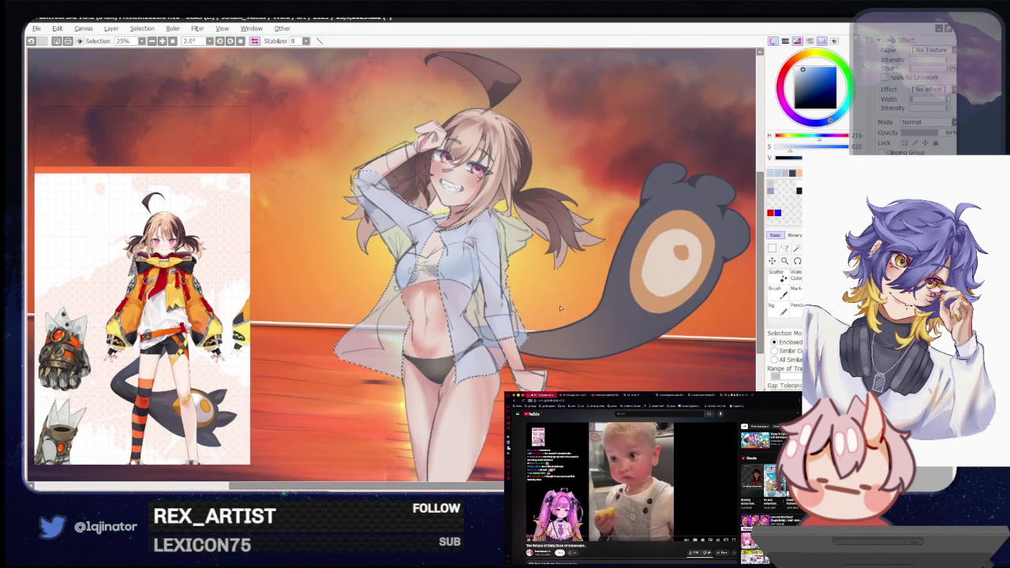
key(h)
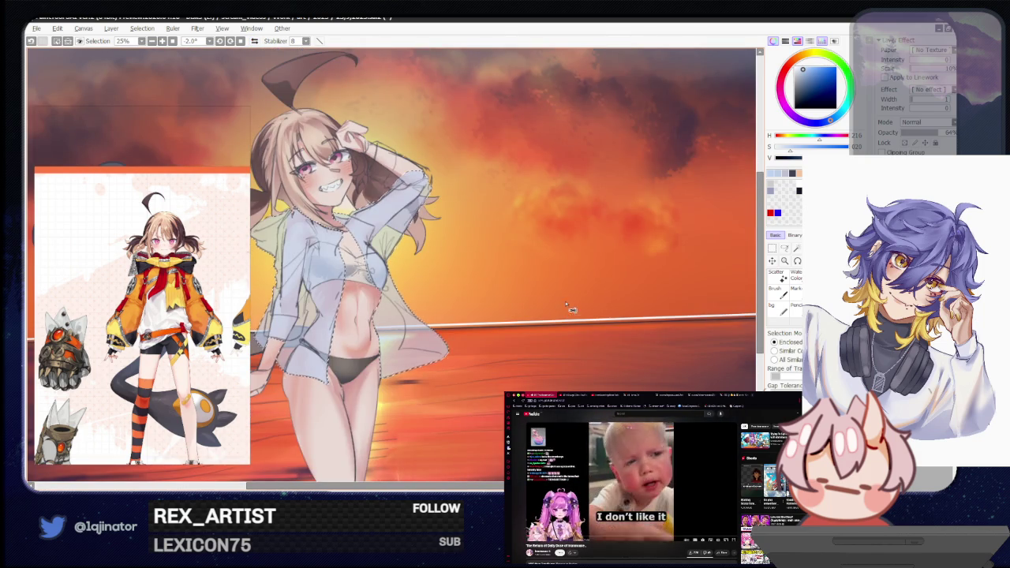
key(Delete)
key(a)
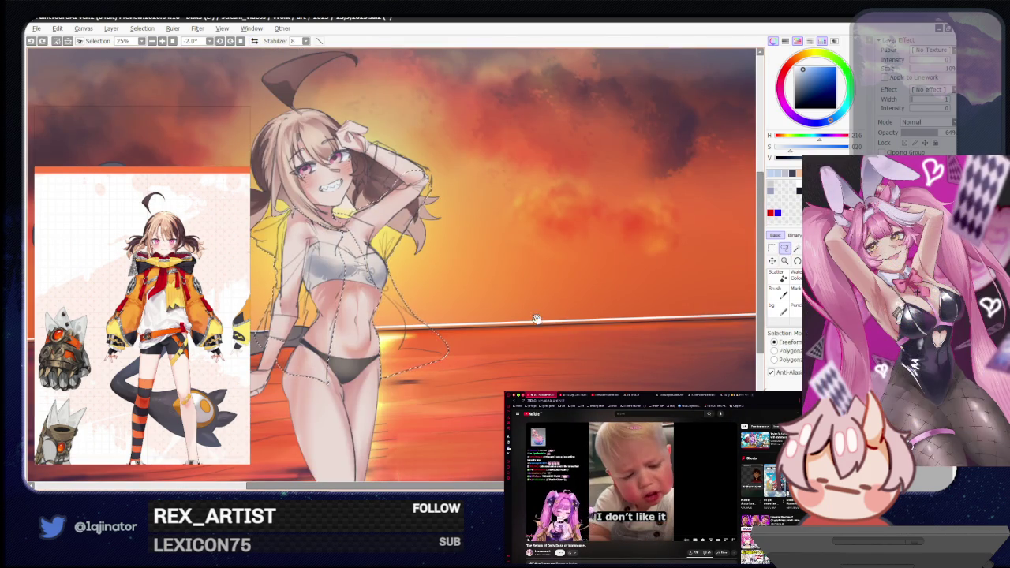
Inspect the face mirrored and rotated, then zoom out over the whole sunset scene.
scroll(537, 327, up, 2)
scroll(495, 293, up, 2)
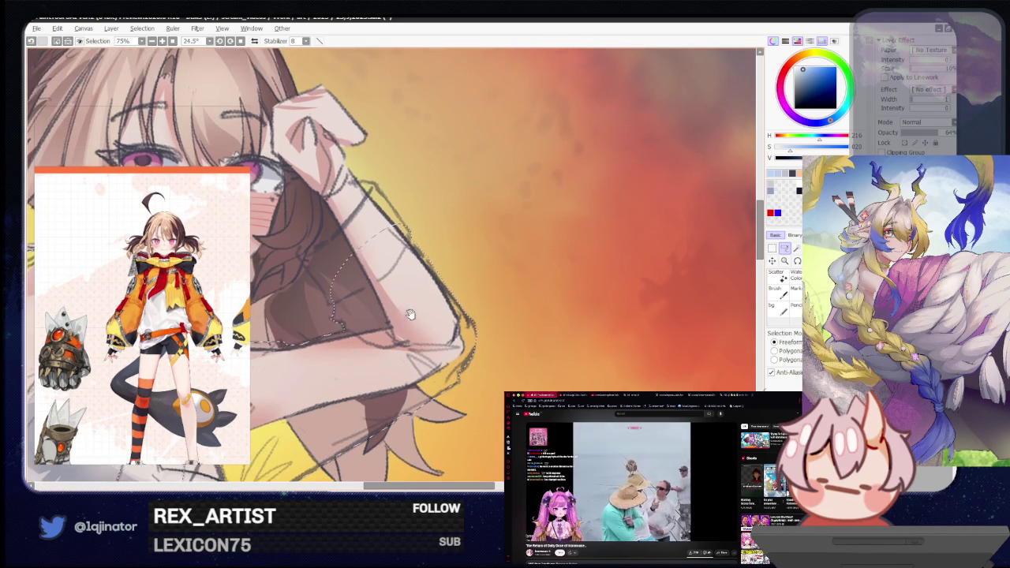
key(h)
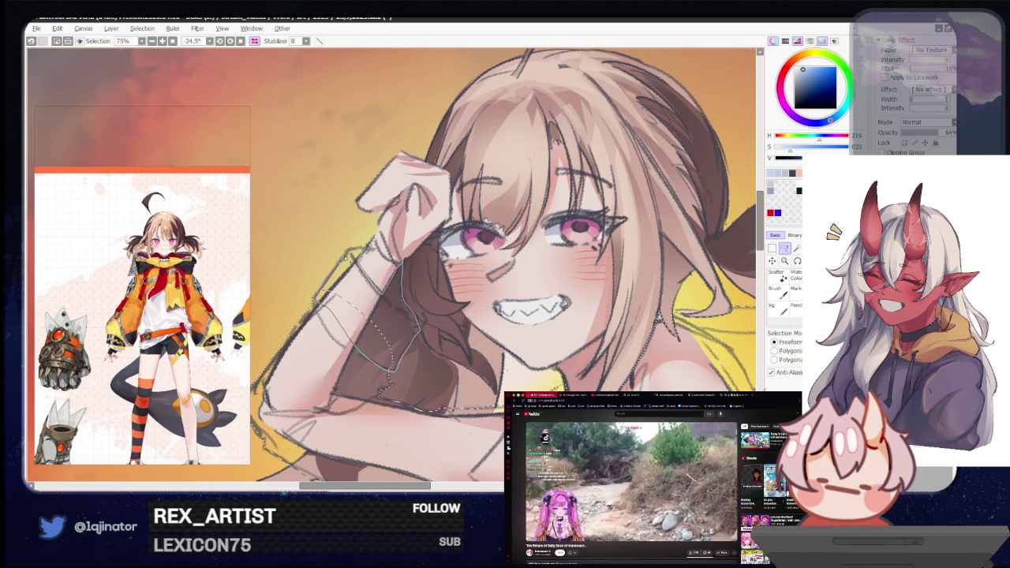
drag(474, 237, 513, 300)
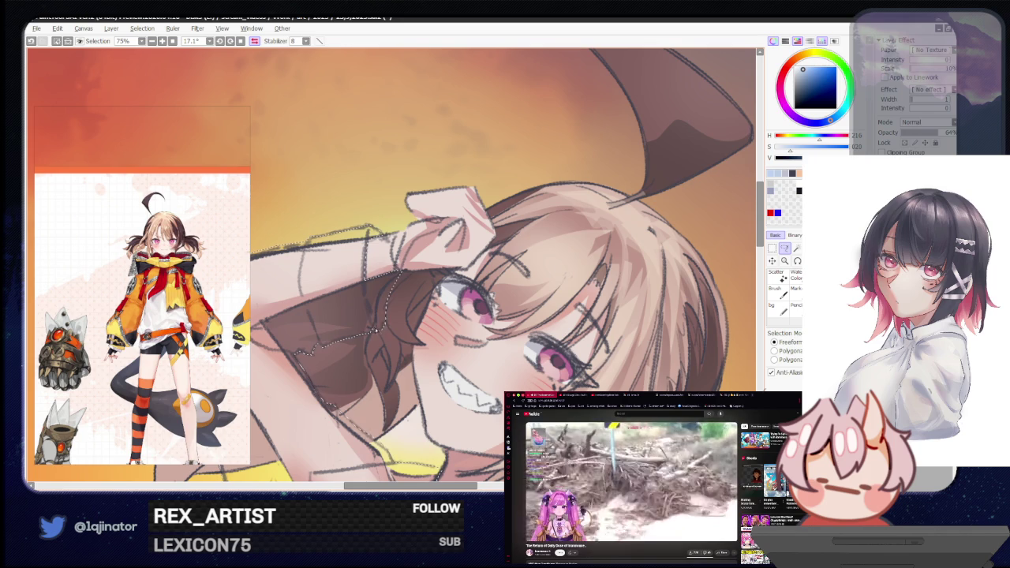
scroll(381, 318, down, 3)
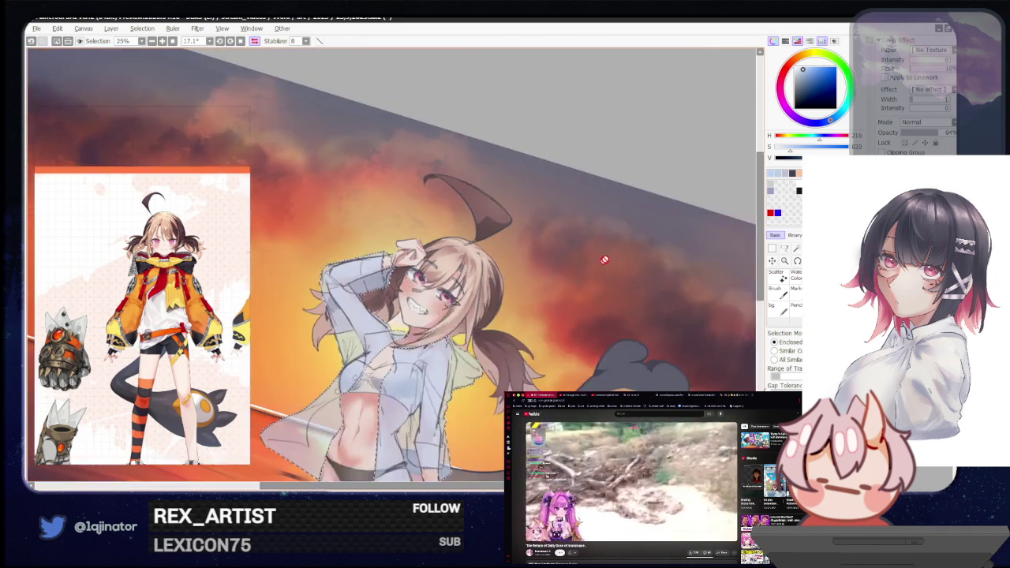
scroll(473, 339, down, 2)
scroll(606, 371, down, 2)
click(785, 248)
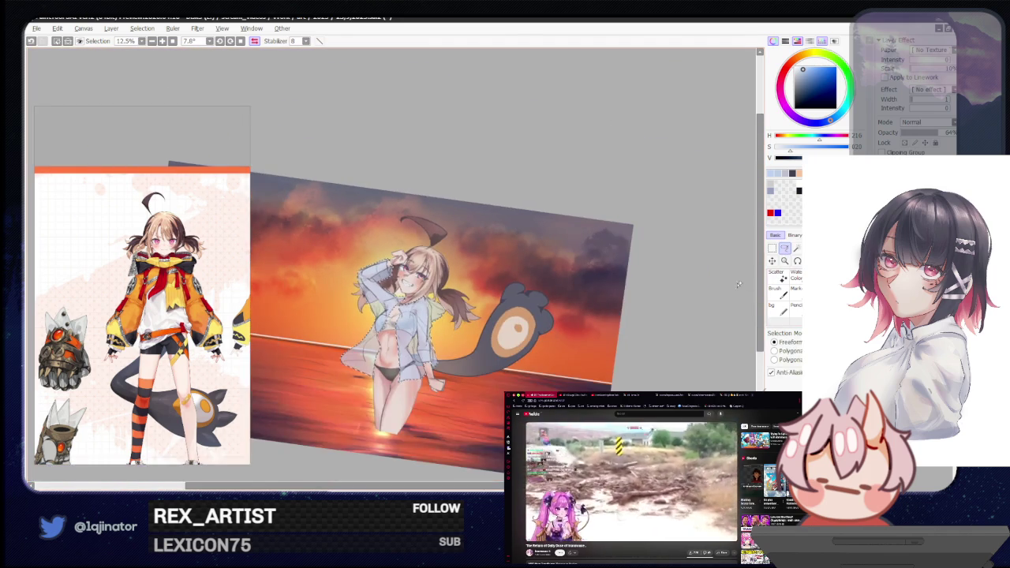
Shift the shirt's hue toward blue with Hue/Saturation (Ctrl+U) and apply it.
scroll(663, 330, up, 3)
mouse_move(581, 341)
mouse_down()
mouse_move(541, 342)
mouse_move(536, 357)
mouse_move(539, 331)
mouse_up()
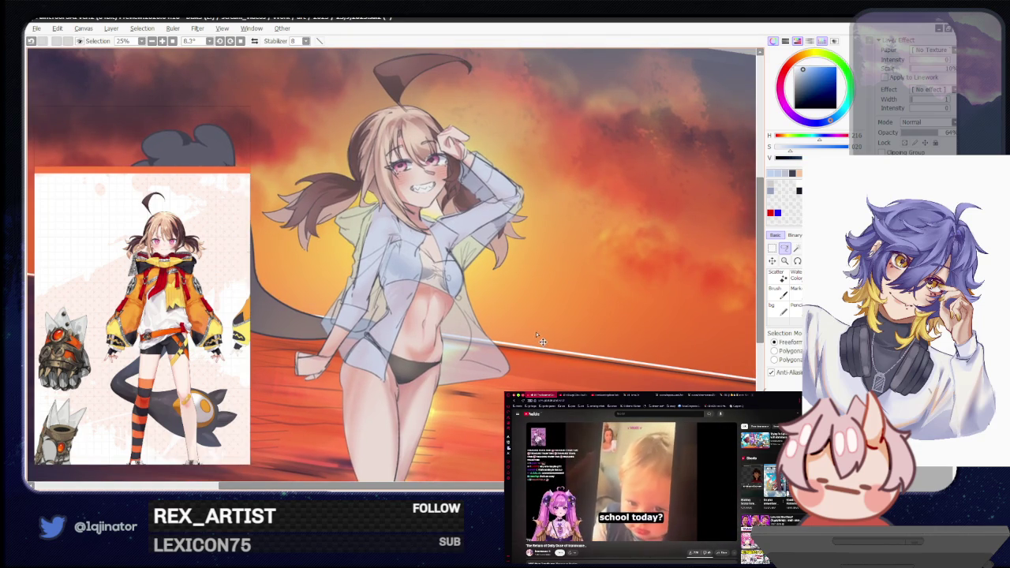
key(ctrl+u)
drag(590, 147, 577, 150)
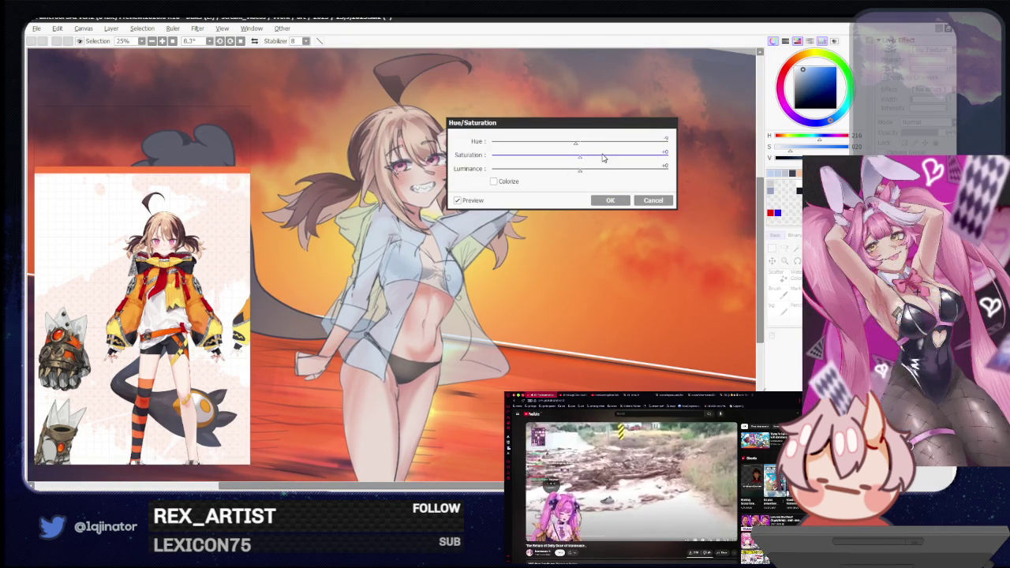
click(608, 202)
drag(584, 295, 535, 312)
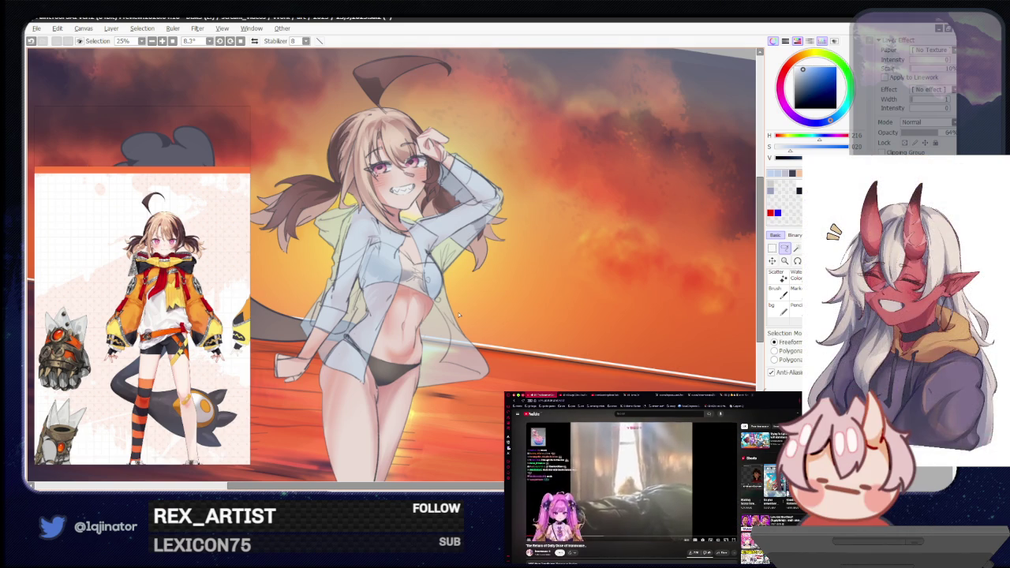
Switch to the Brush and pick a duller, desaturated warm colour for the shading.
mouse_move(456, 386)
mouse_down()
mouse_move(450, 362)
mouse_move(470, 382)
mouse_up()
scroll(450, 362, down, 2)
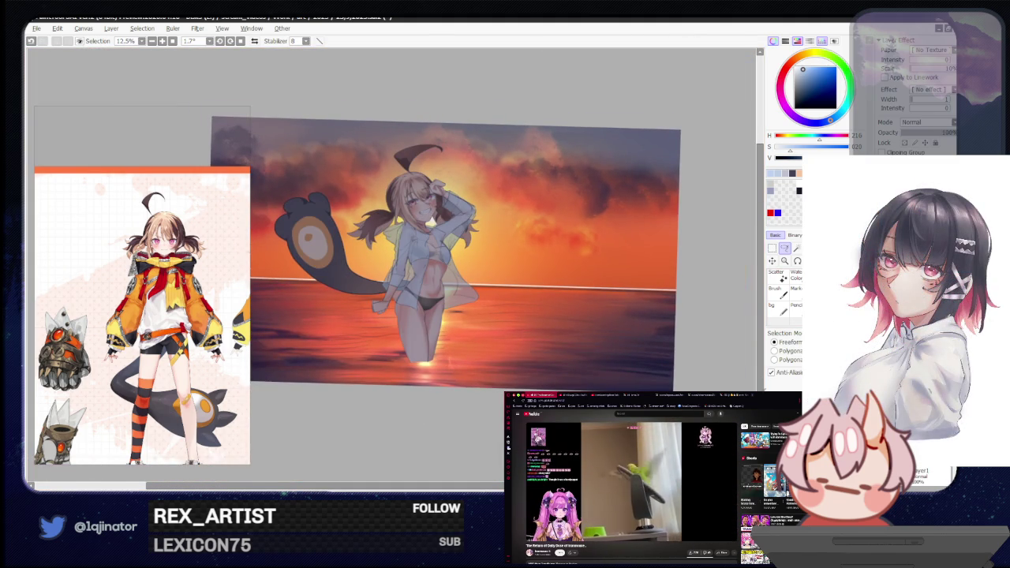
scroll(442, 252, up, 3)
scroll(442, 252, down, 2)
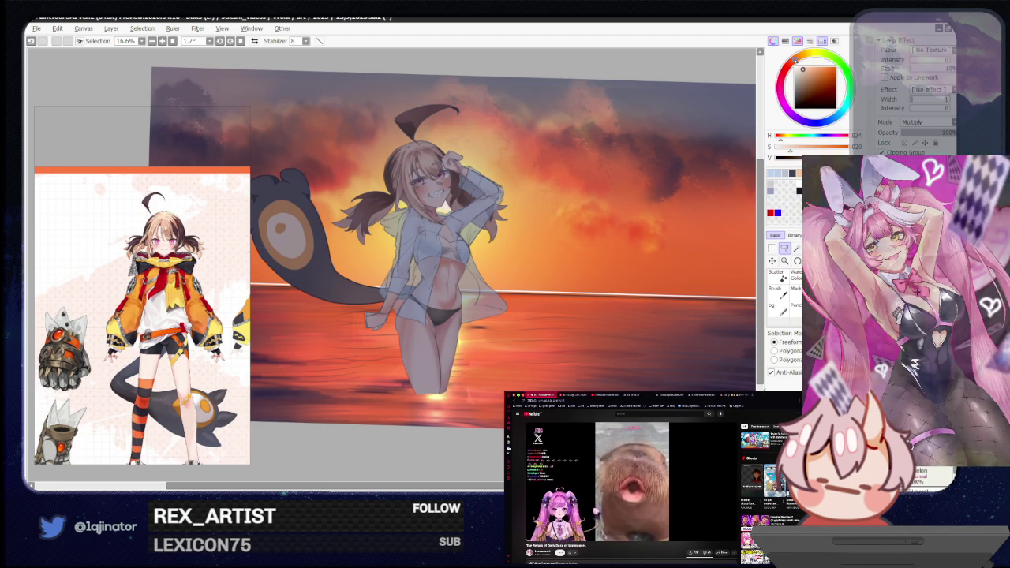
key(b)
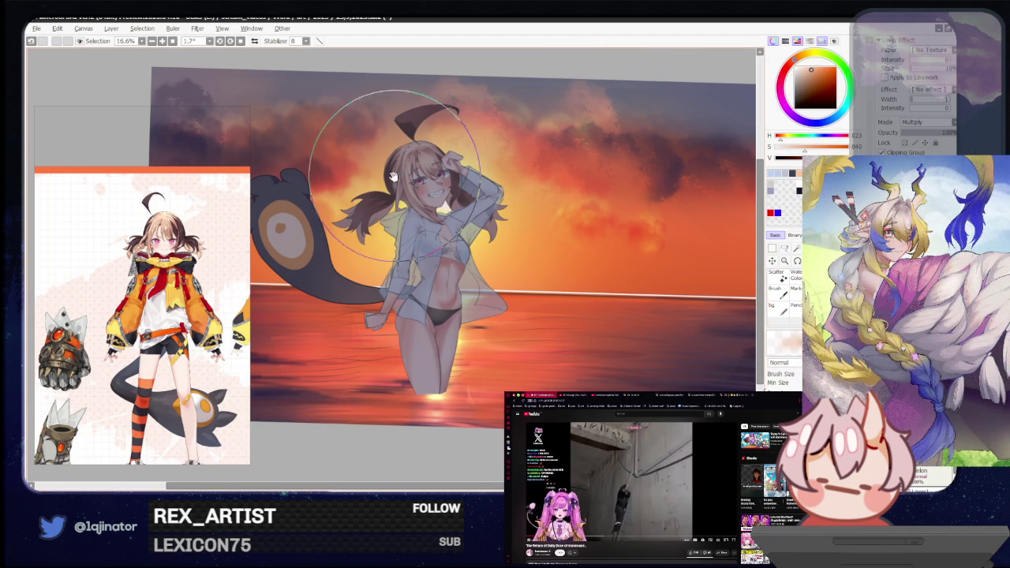
drag(372, 169, 409, 219)
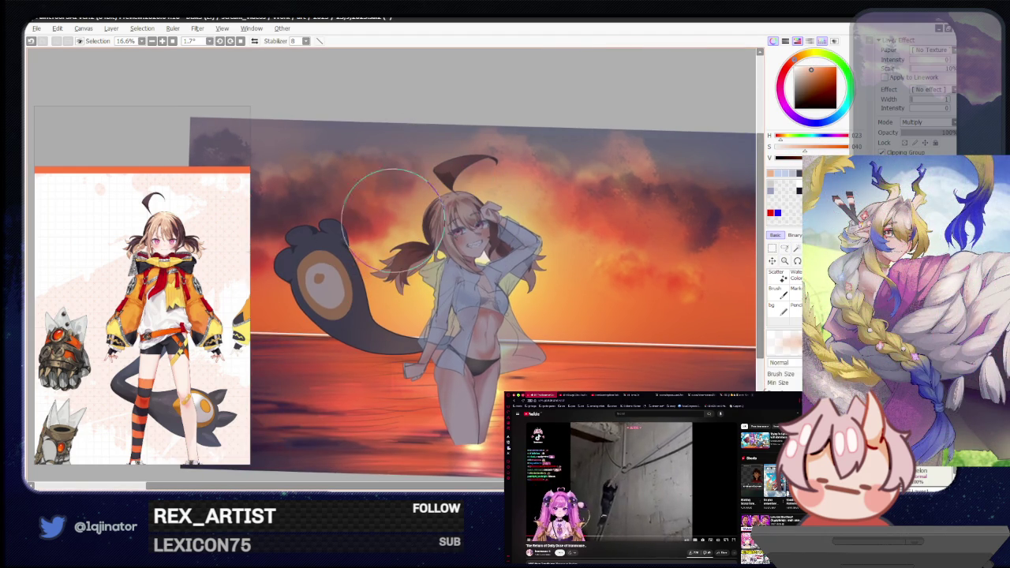
scroll(553, 418, down, 2)
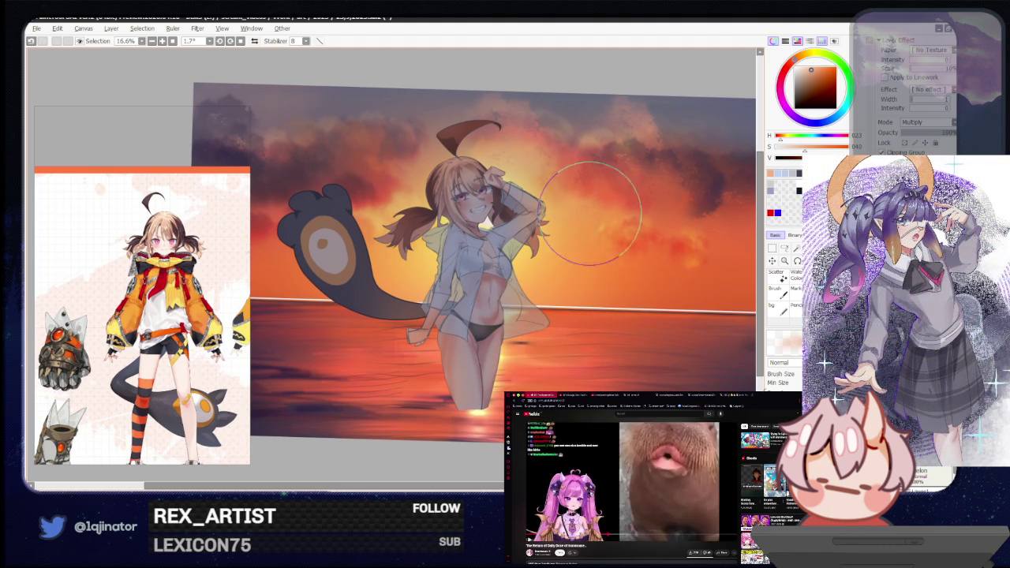
scroll(302, 193, left, 2)
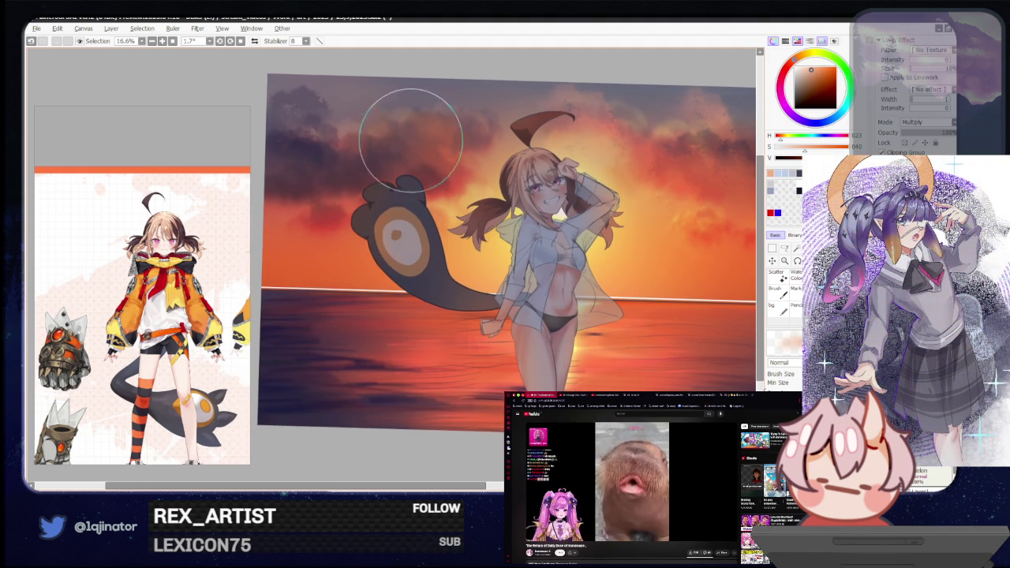
alt+click(615, 111)
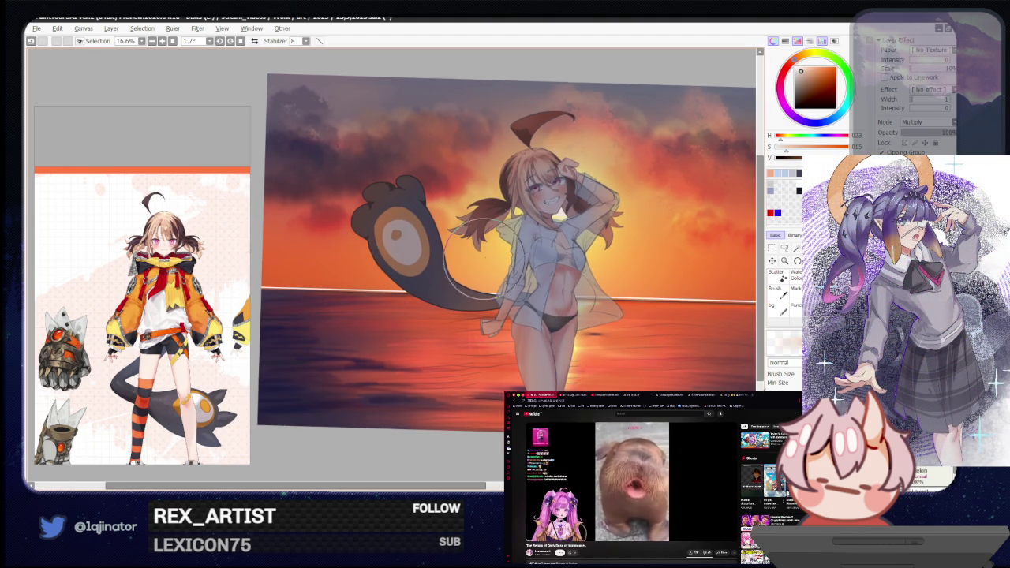
Raise the clipped shading layer to 100% opacity.
mouse_move(600, 295)
mouse_down()
mouse_move(521, 307)
mouse_move(505, 325)
mouse_up()
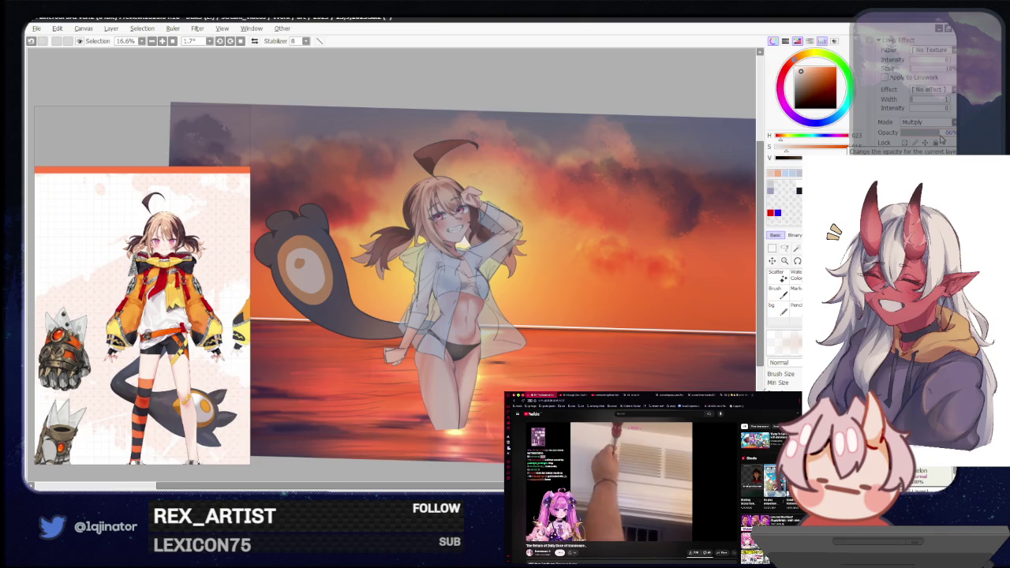
drag(942, 134, 955, 132)
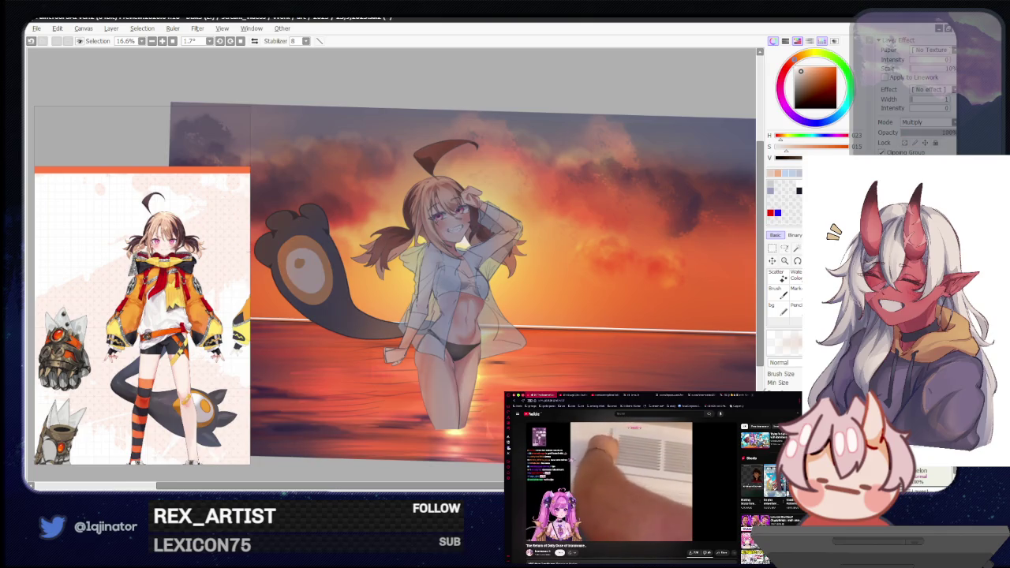
drag(655, 273, 612, 253)
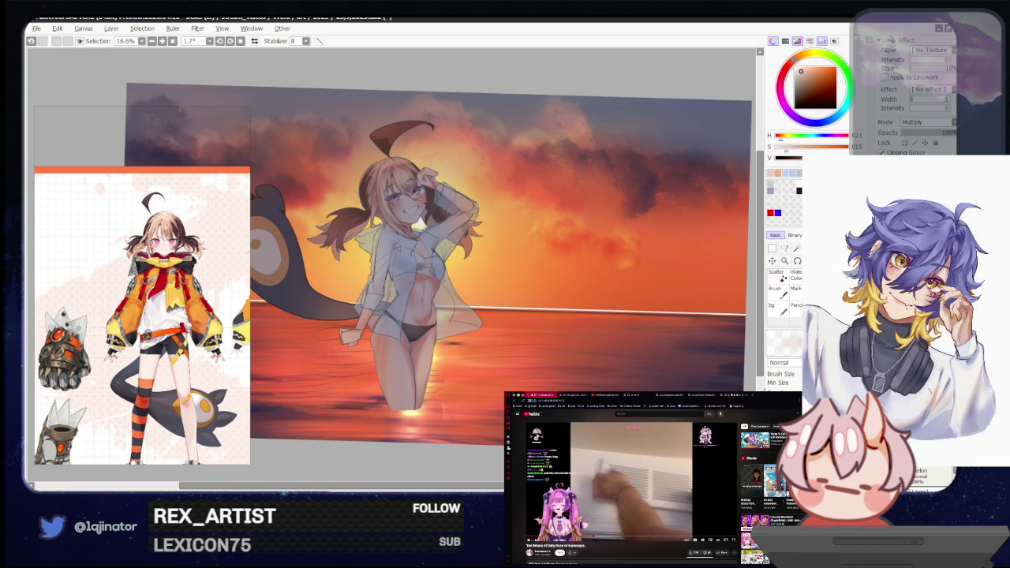
key(e)
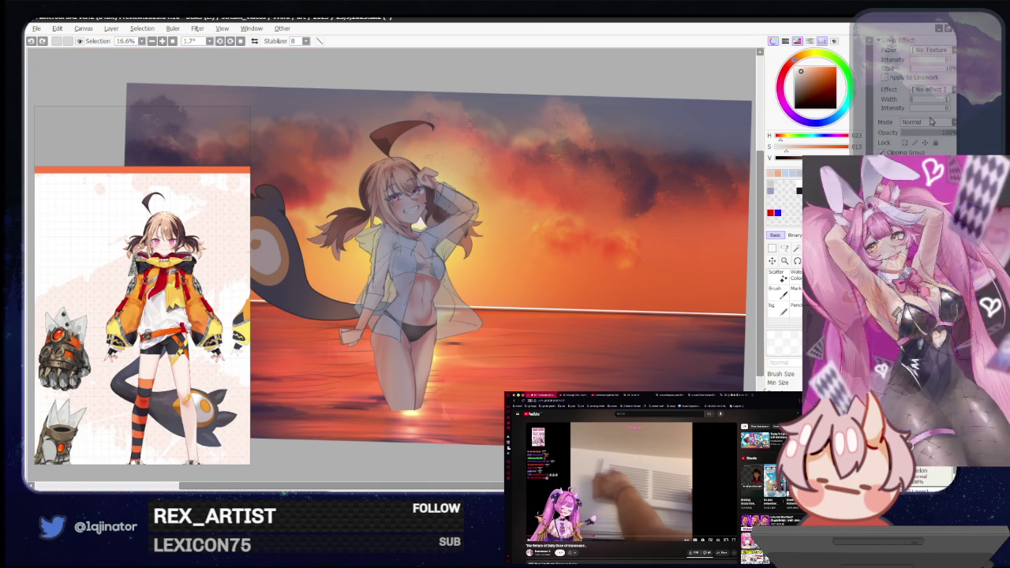
click(931, 124)
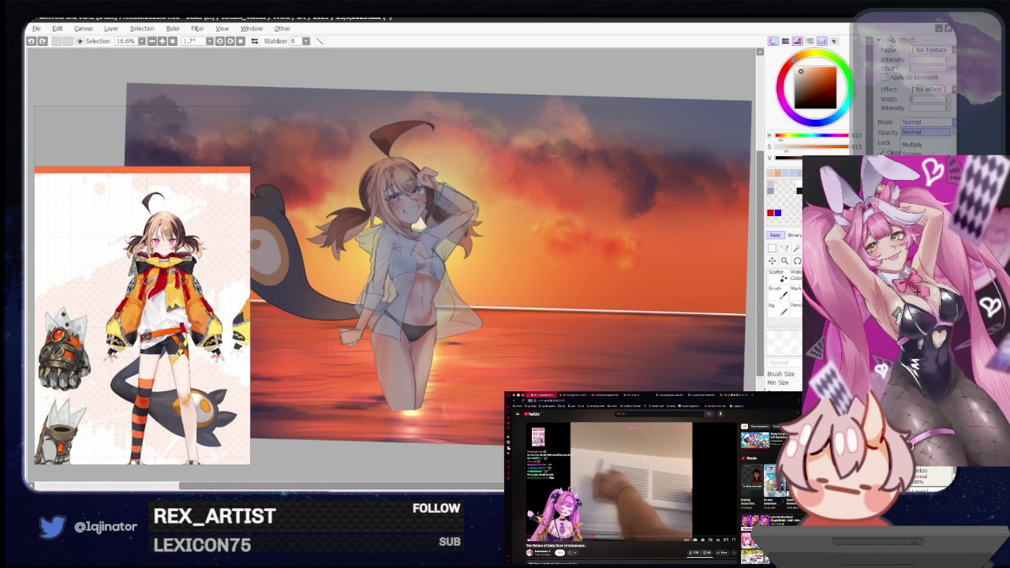
Change the working layer's blend mode to Overlay and reframe the view on the figure.
key(alt+Tab)
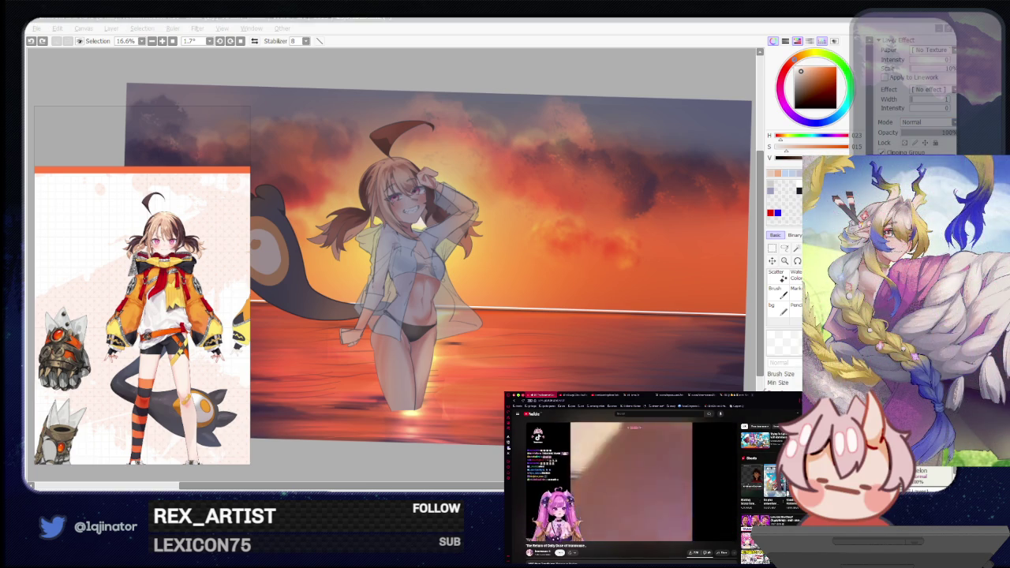
key(alt+Tab)
click(929, 123)
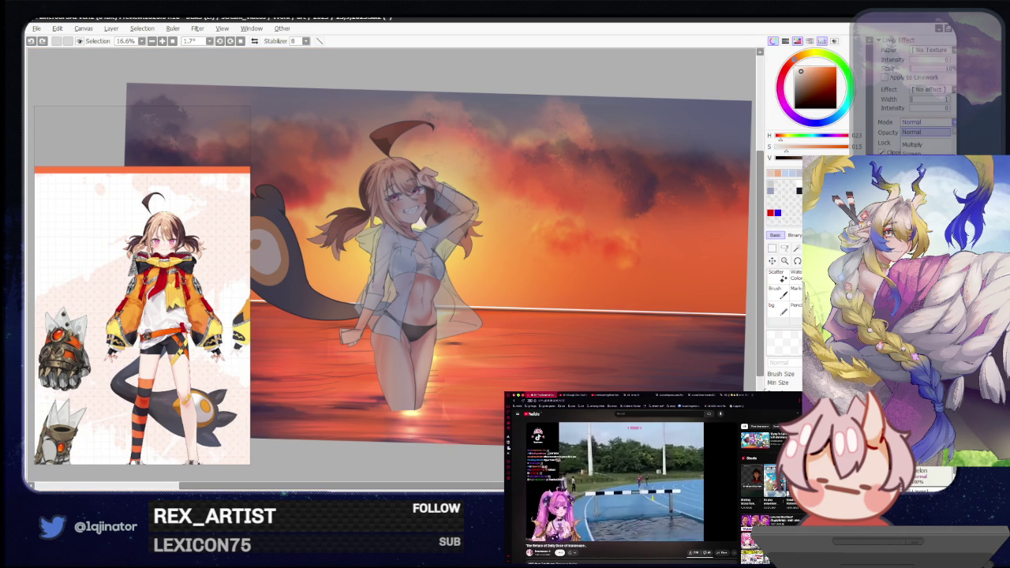
click(919, 170)
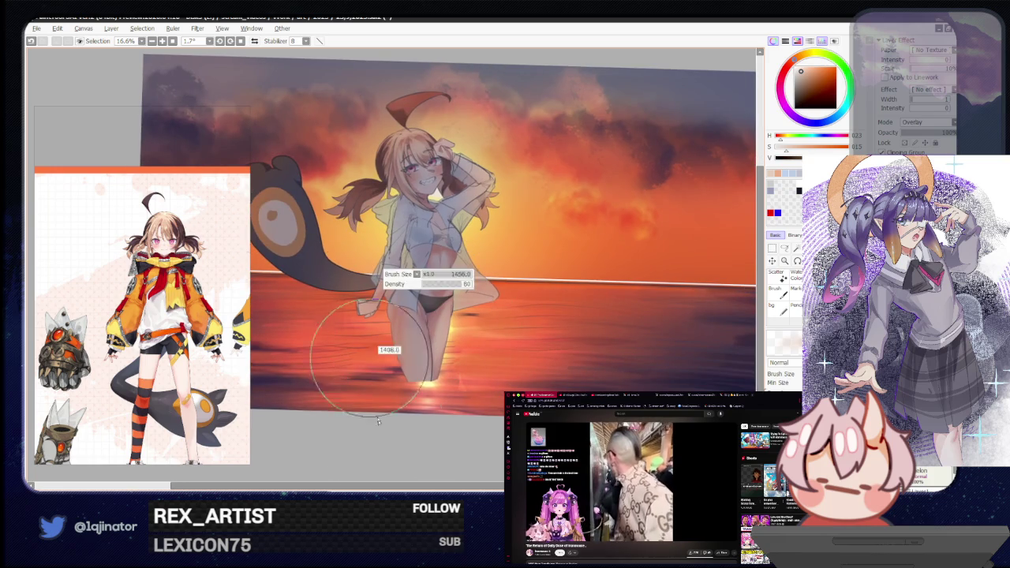
drag(372, 428, 405, 352)
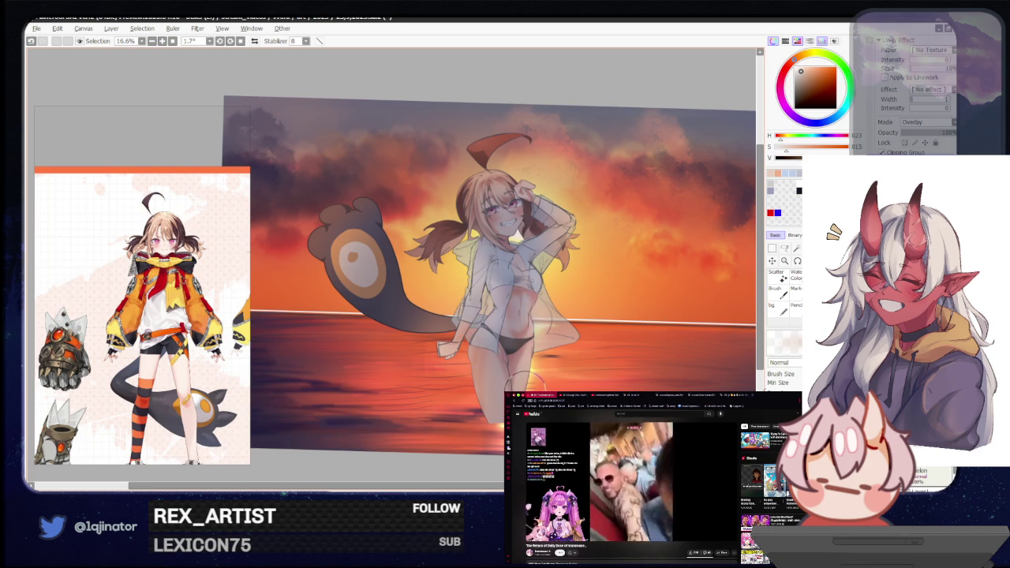
drag(564, 346, 520, 336)
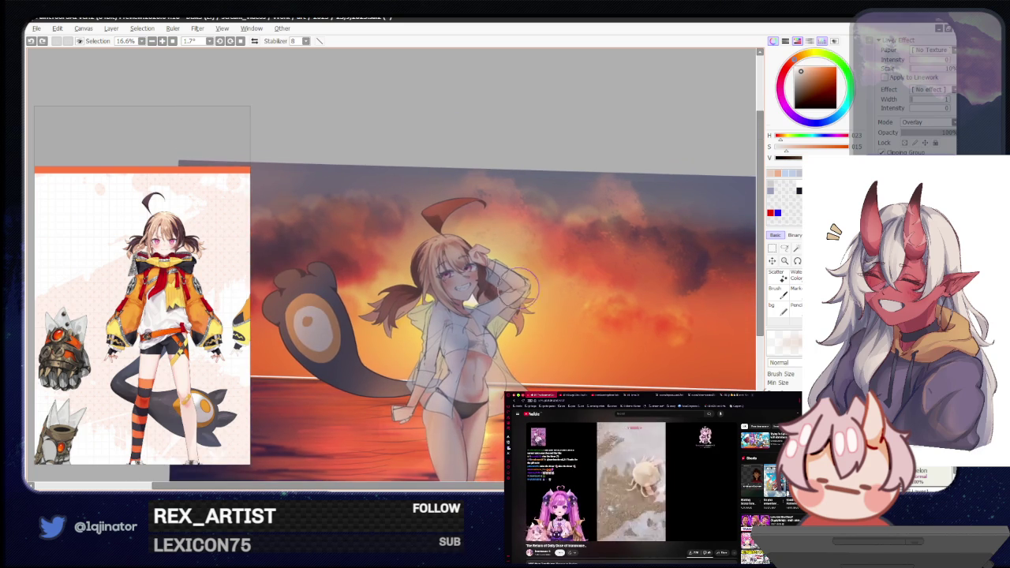
scroll(531, 299, up, 2)
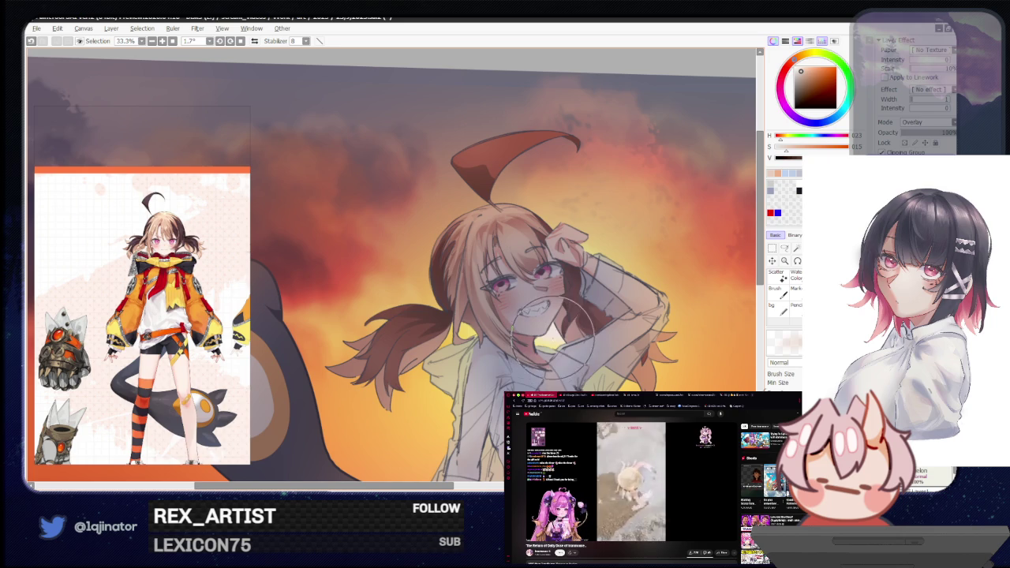
Repaint the girl's mouth into a sharper, toothy grin, shrinking the brush for detail.
drag(549, 330, 545, 355)
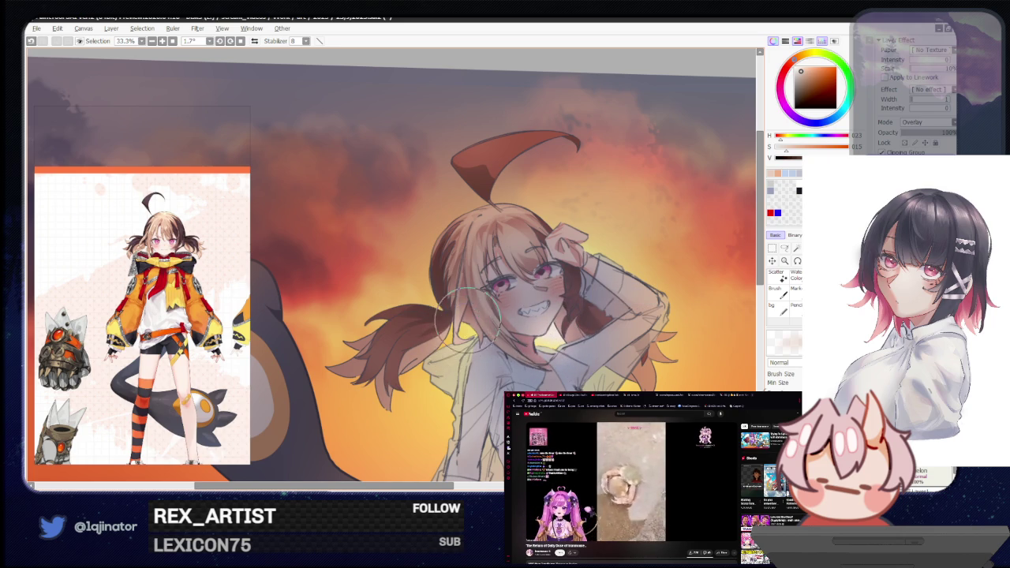
scroll(596, 251, down, 2)
scroll(588, 263, down, 1)
scroll(571, 279, up, 2)
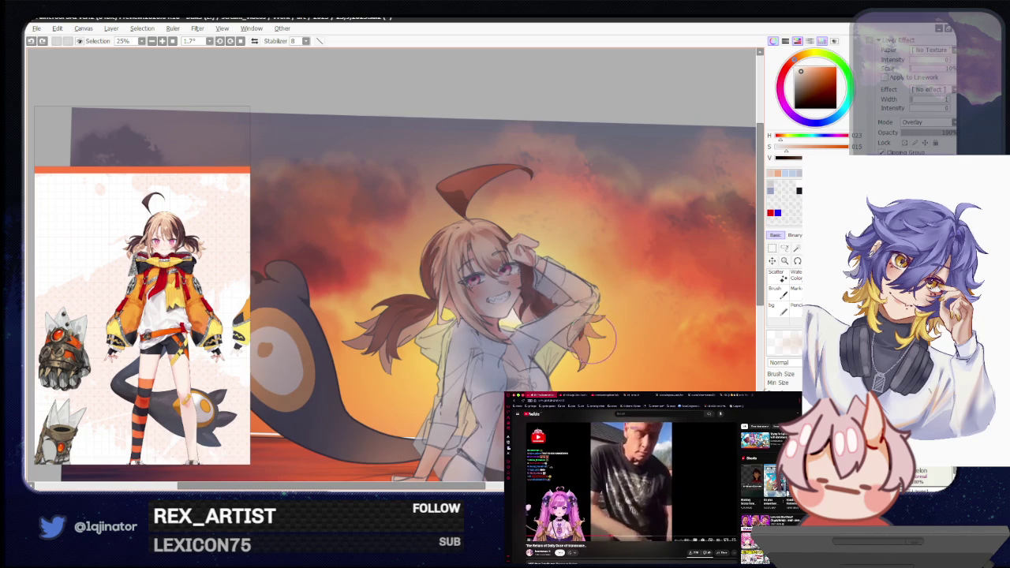
scroll(592, 323, down, 2)
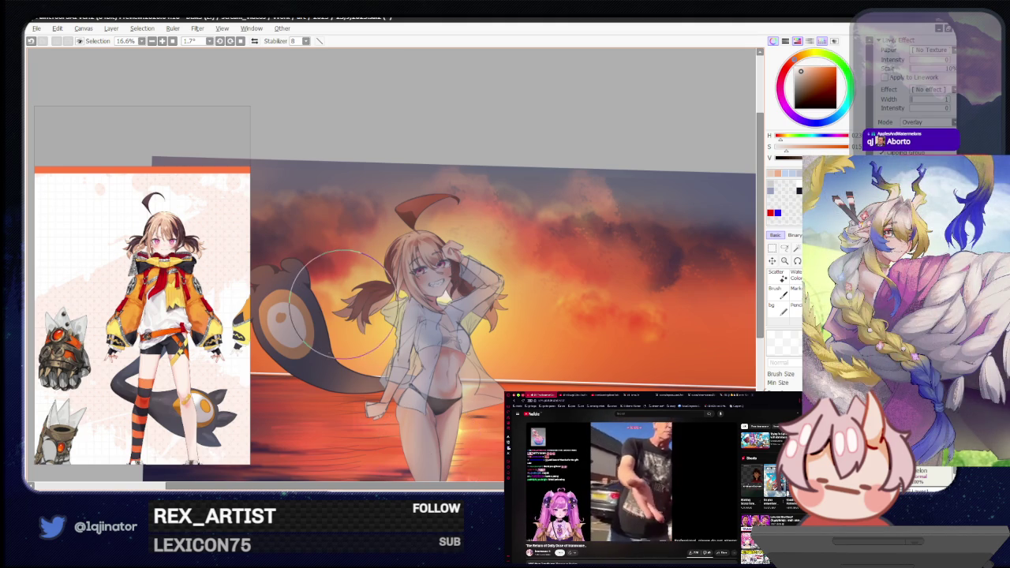
key(bracketleft)
key(bracketleft)
key(bracketleft)
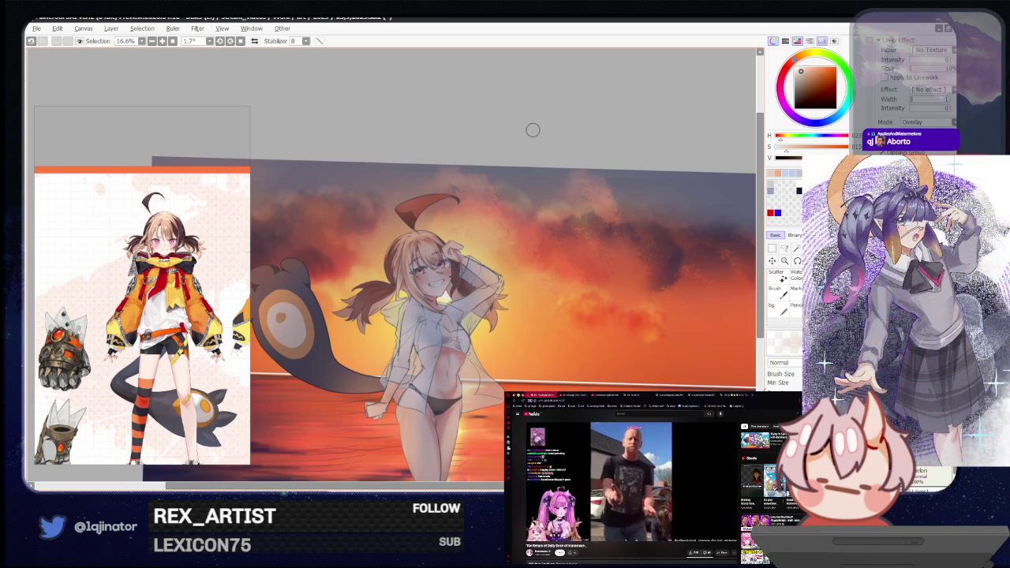
Reset the view to the whole unrotated artwork and undo back to the bluish shirt.
click(241, 41)
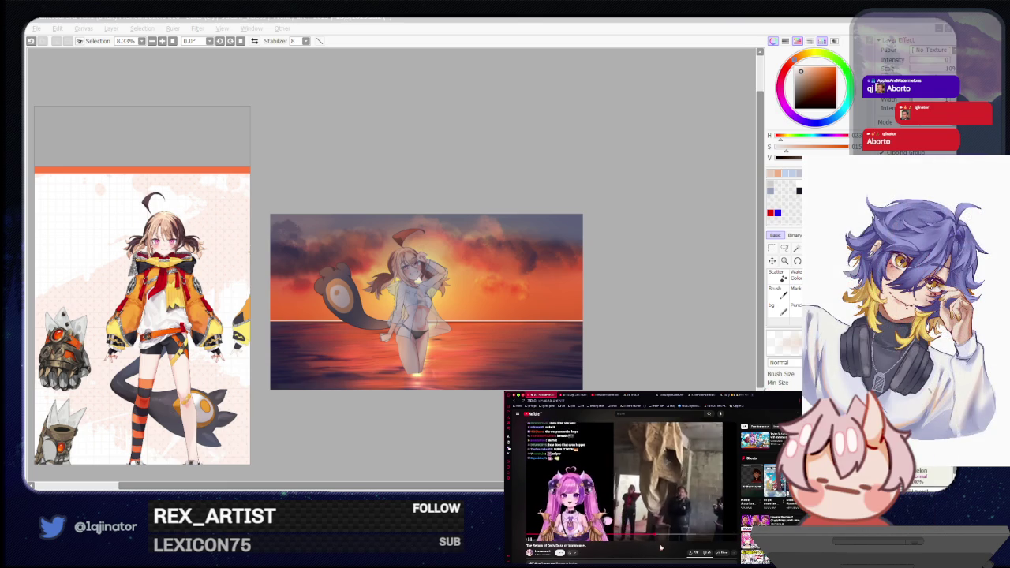
click(671, 331)
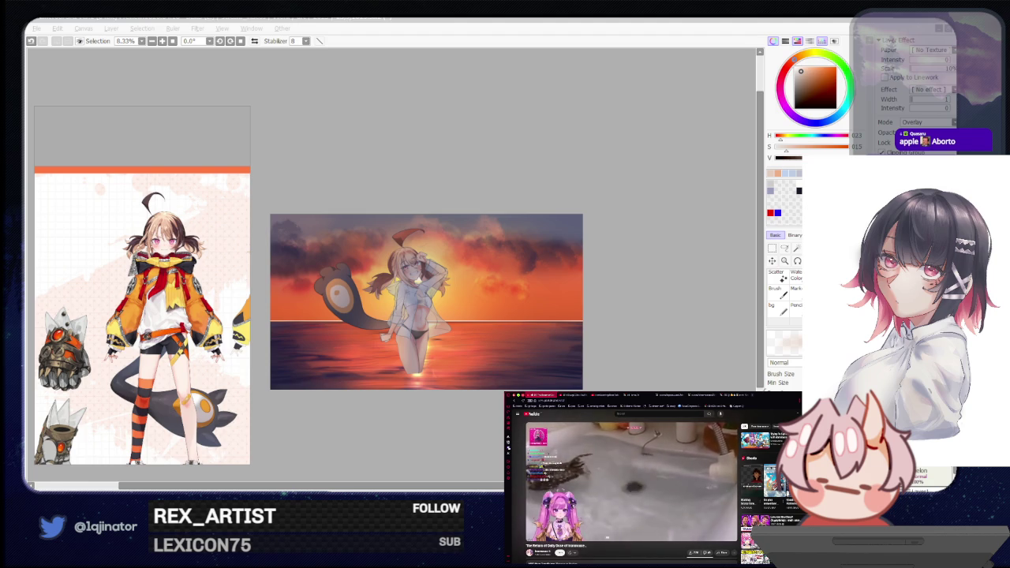
click(645, 336)
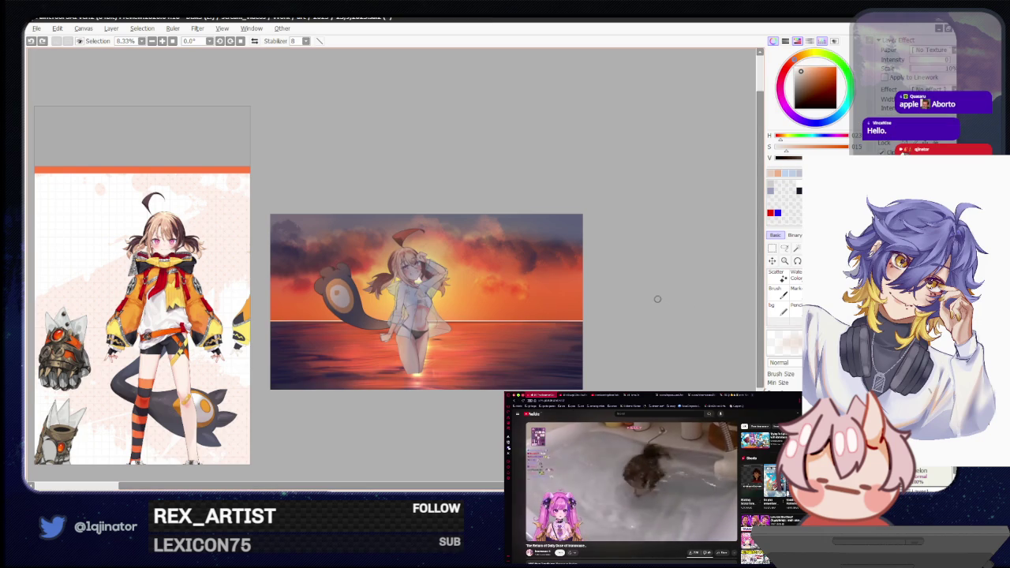
scroll(652, 298, up, 2)
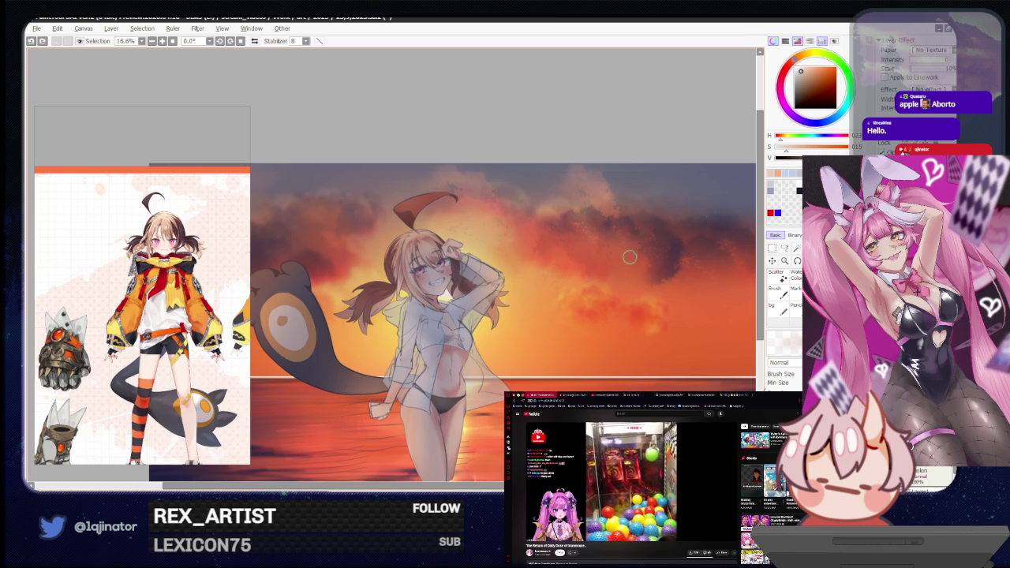
scroll(536, 343, down, 1)
scroll(392, 263, down, 1)
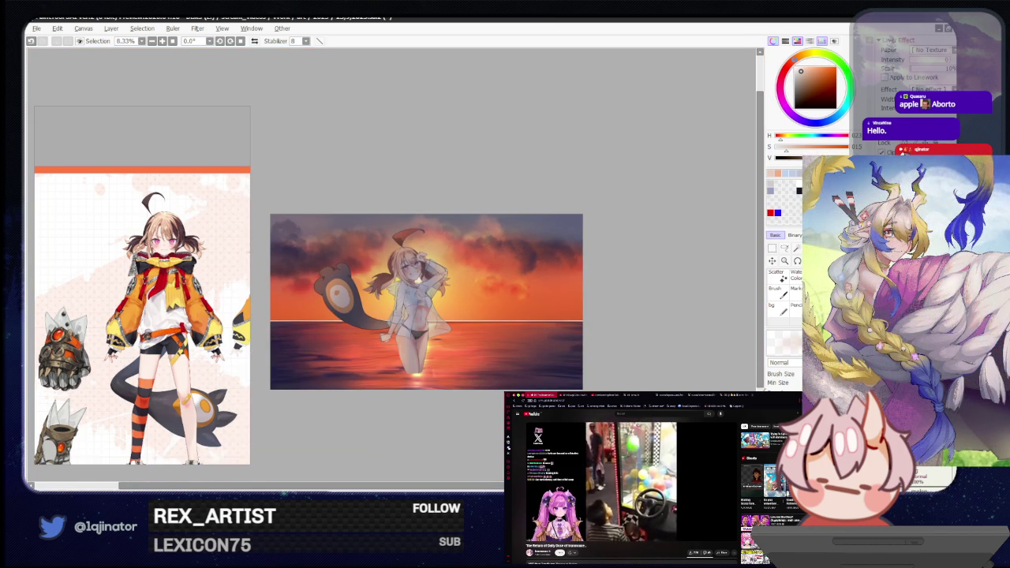
key(ctrl+z)
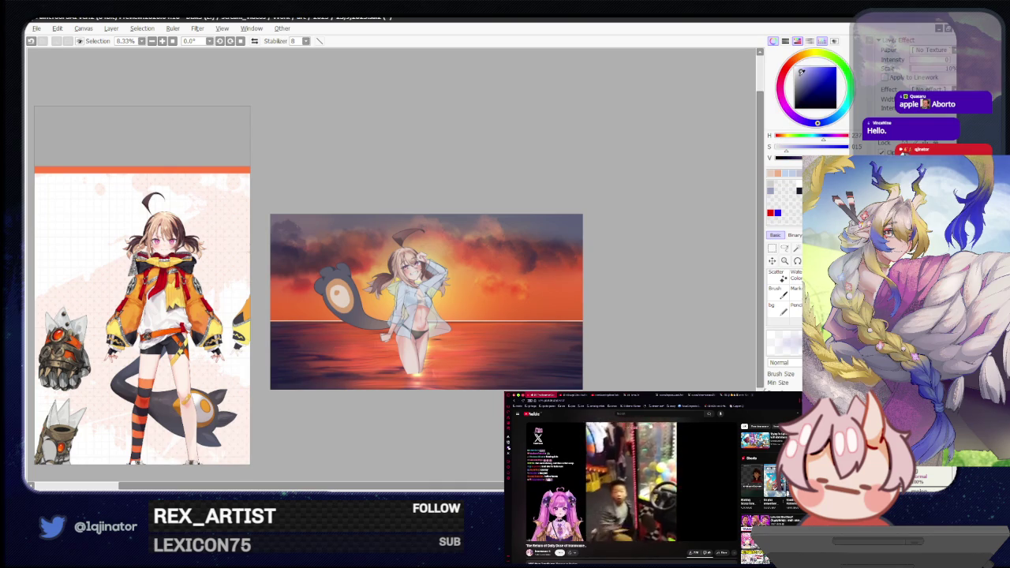
Briefly try the Magic Wand, then return to the Brush on the pale bluish shirt.
key(w)
key(ctrl+plus)
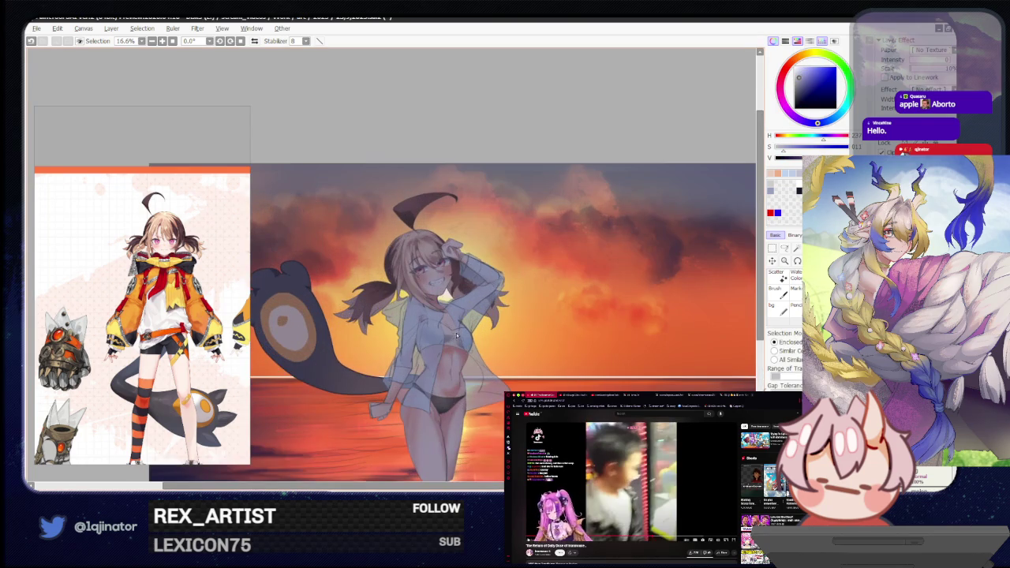
key(b)
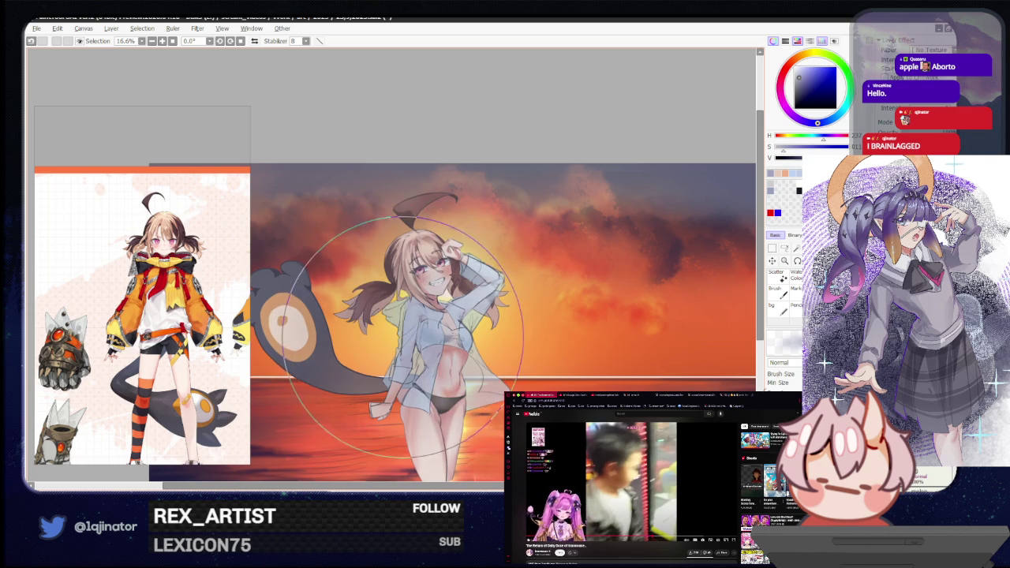
scroll(395, 331, down, 1)
scroll(410, 329, up, 1)
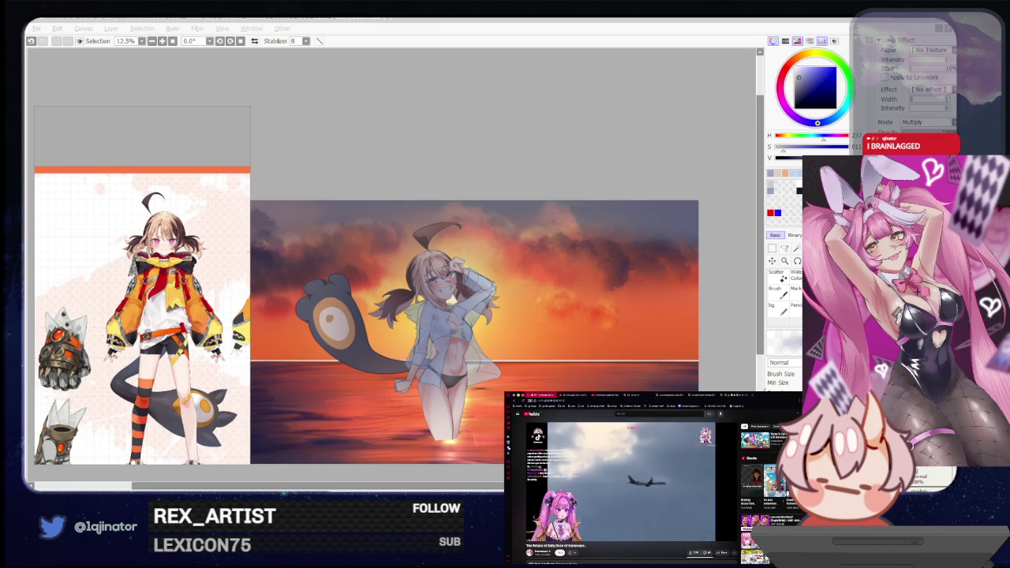
click(523, 124)
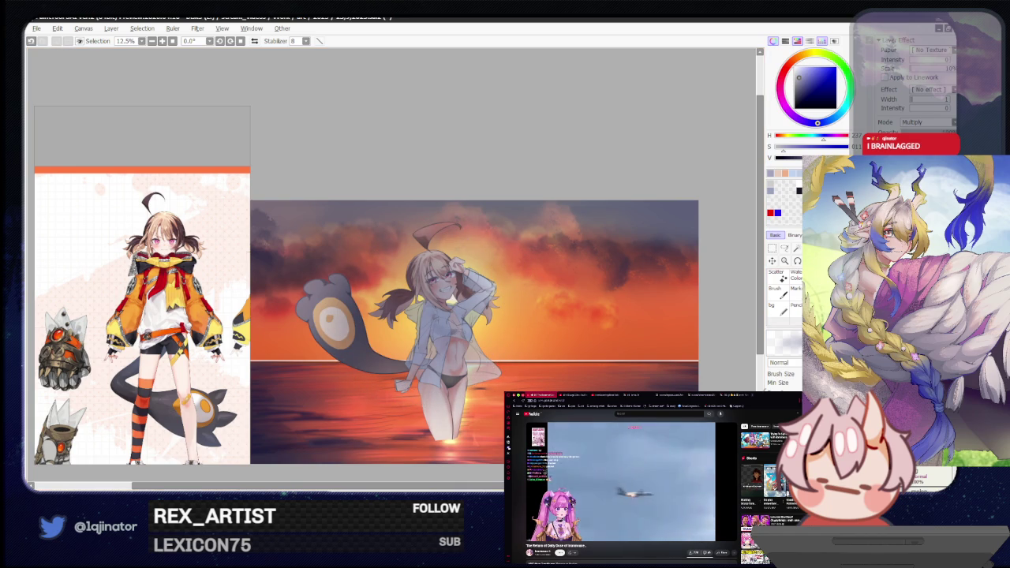
Toggle undo and redo to compare the darker, transparent figure with the brighter, opaque-shirt version.
key(ctrl+z)
key(ctrl+y)
key(ctrl+z)
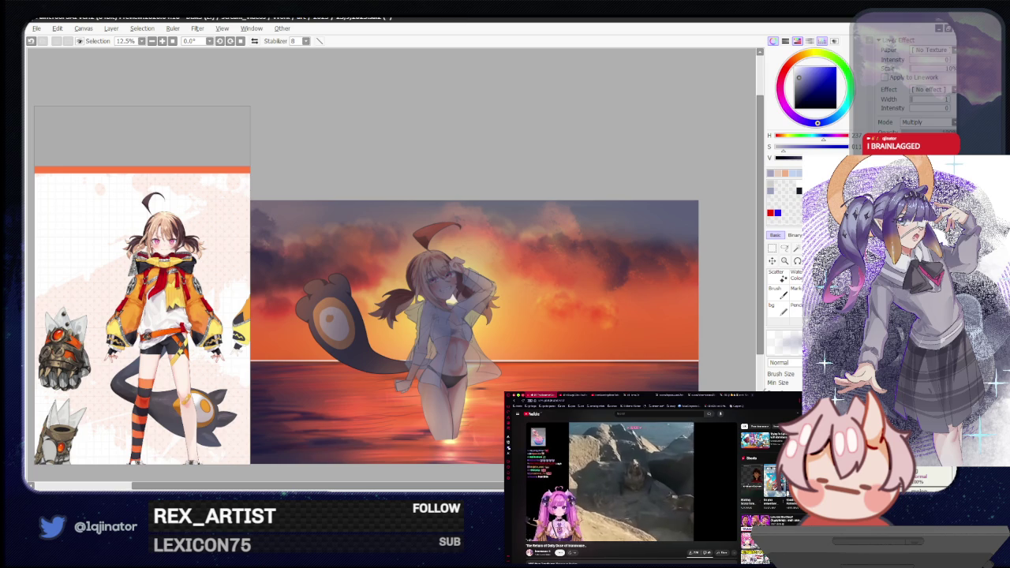
key(ctrl+y)
key(ctrl+z)
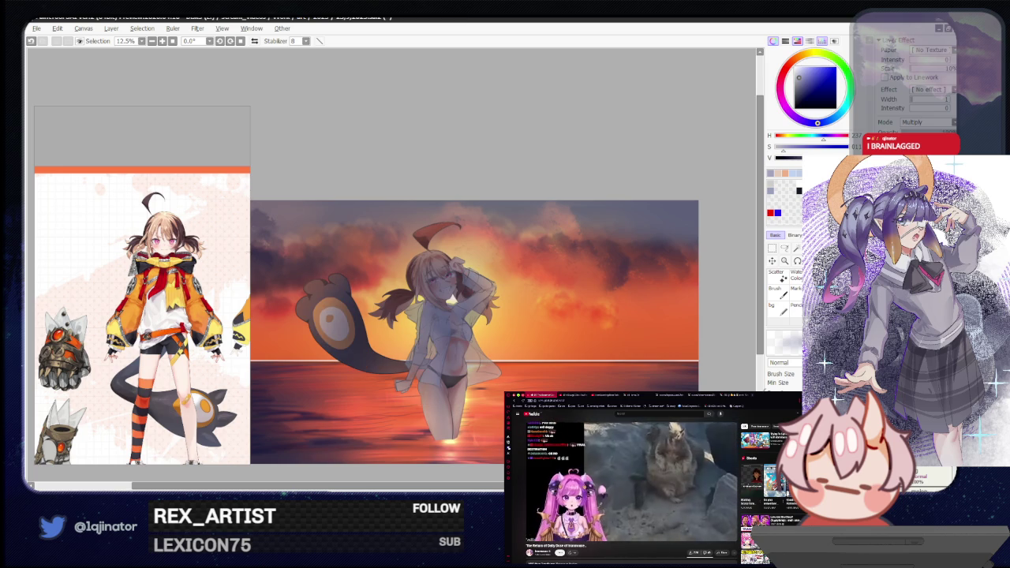
key(ctrl+y)
key(ctrl+z)
key(ctrl+y)
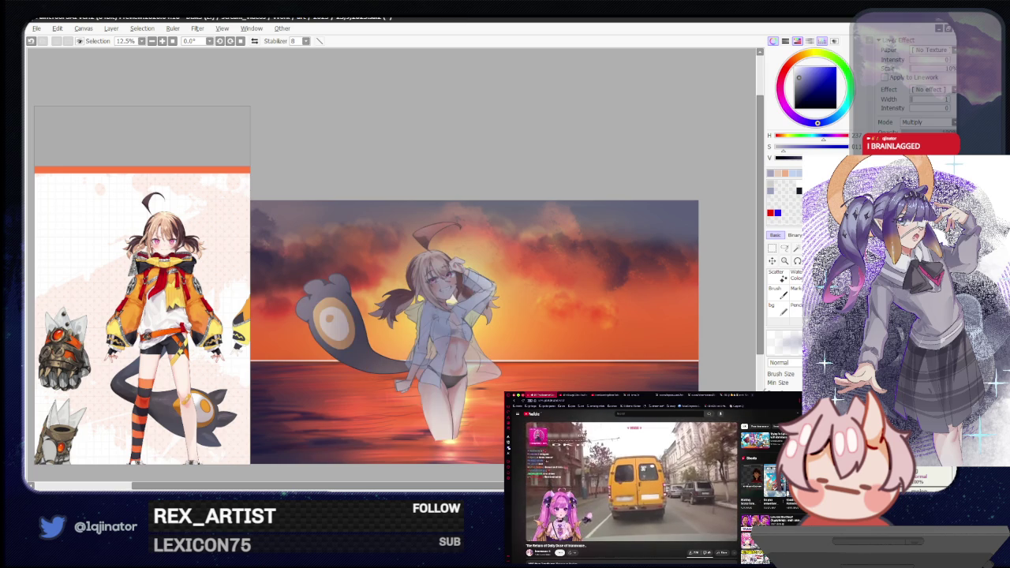
key(ctrl+z)
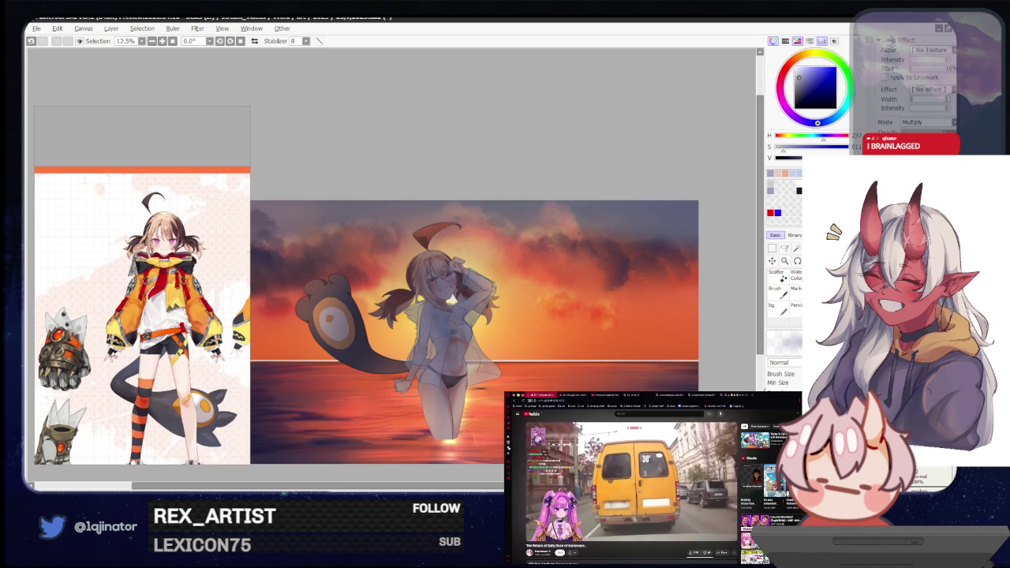
key(ctrl+y)
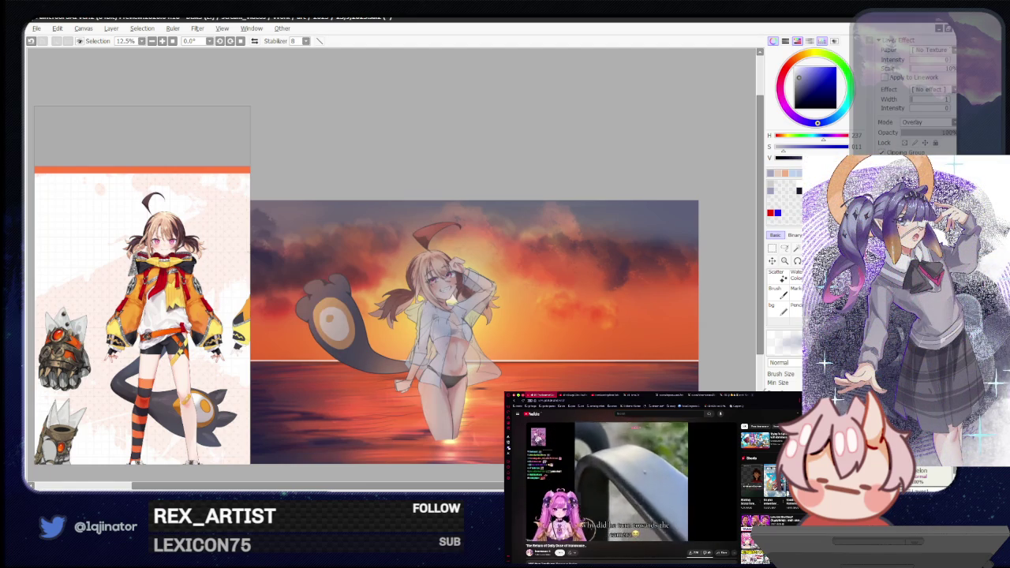
scroll(928, 122, up, 2)
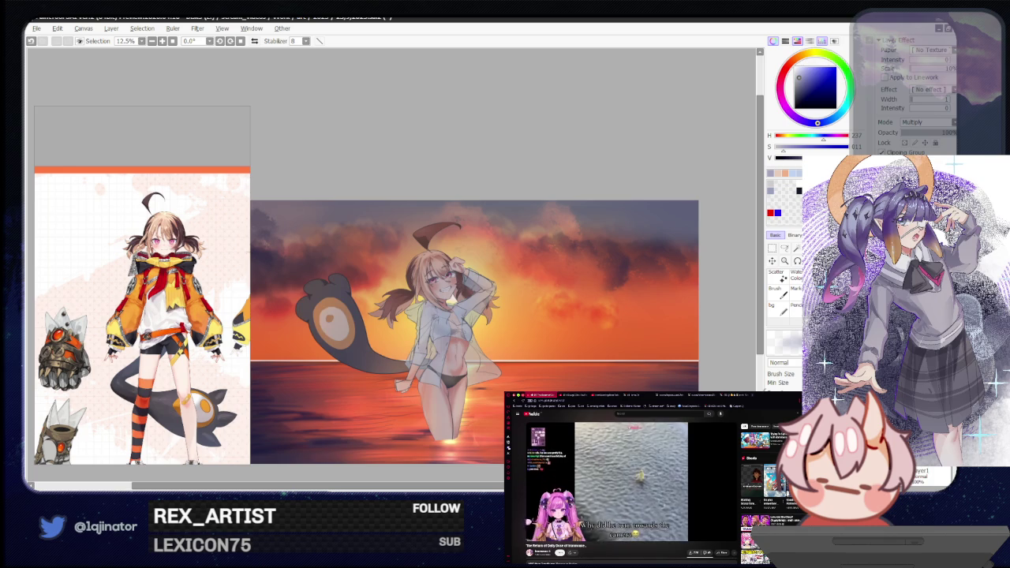
scroll(927, 122, down, 2)
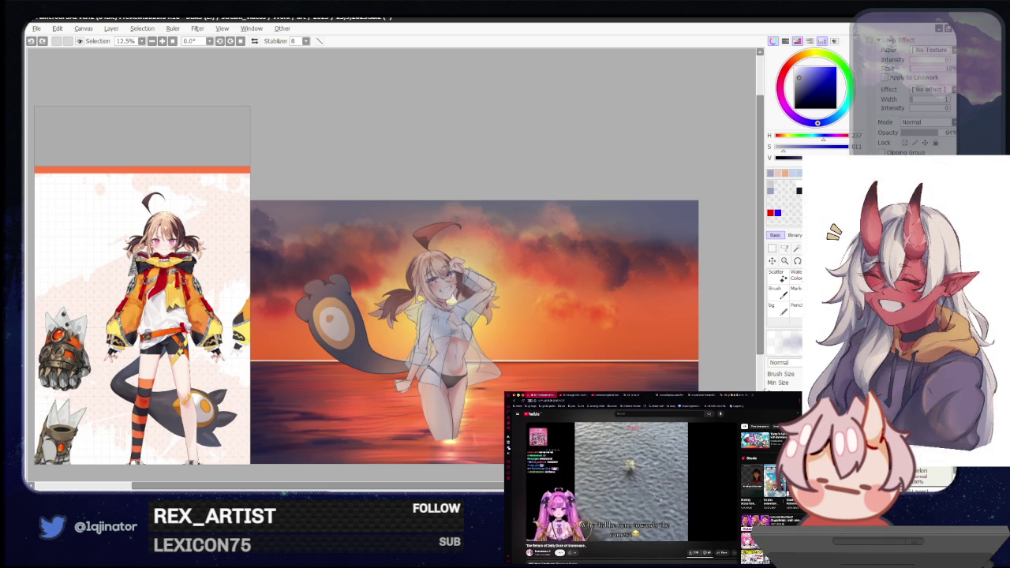
Select Layer1, then briefly switch to a browser video.
click(923, 473)
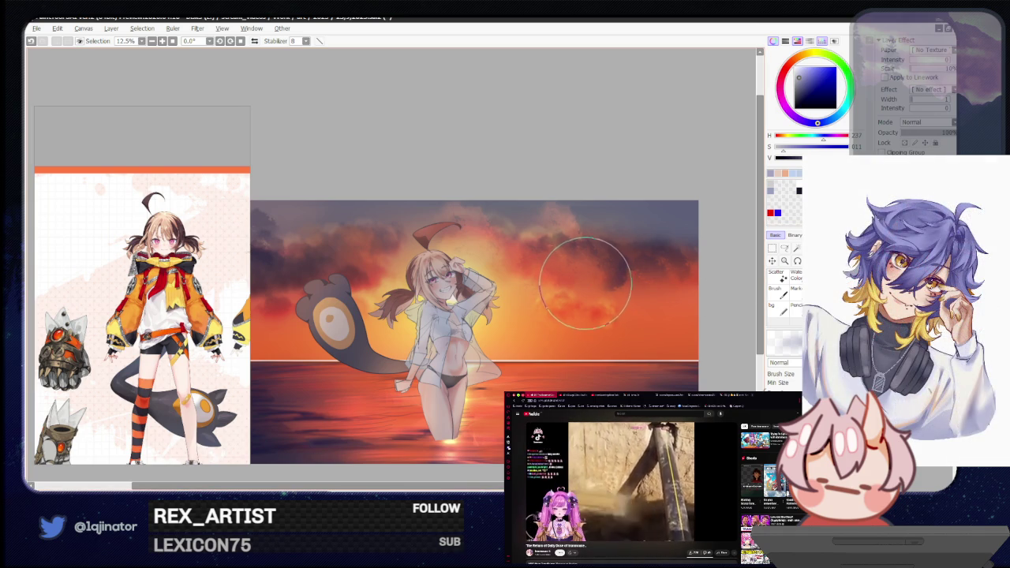
click(714, 426)
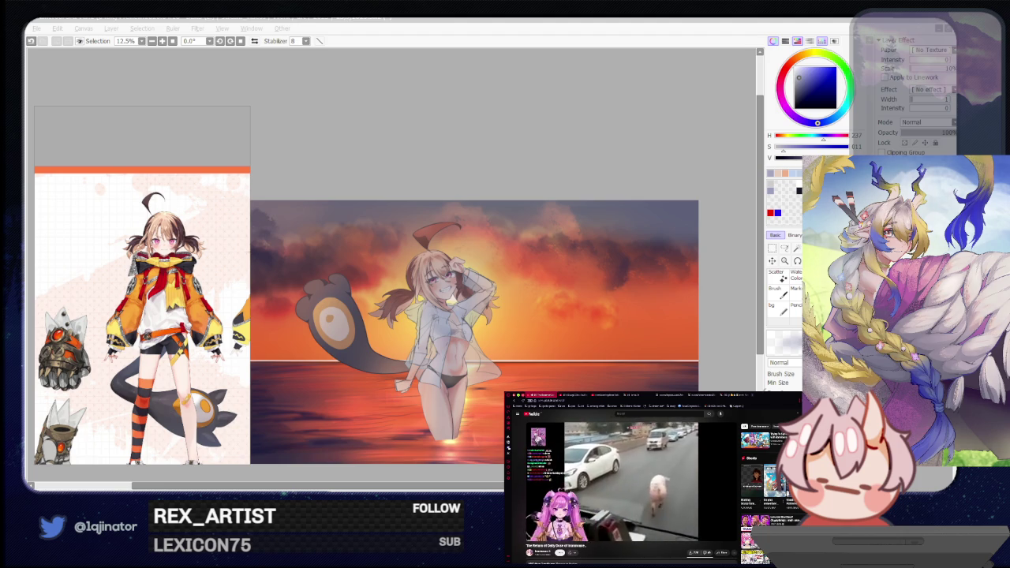
scroll(623, 481, down, 5)
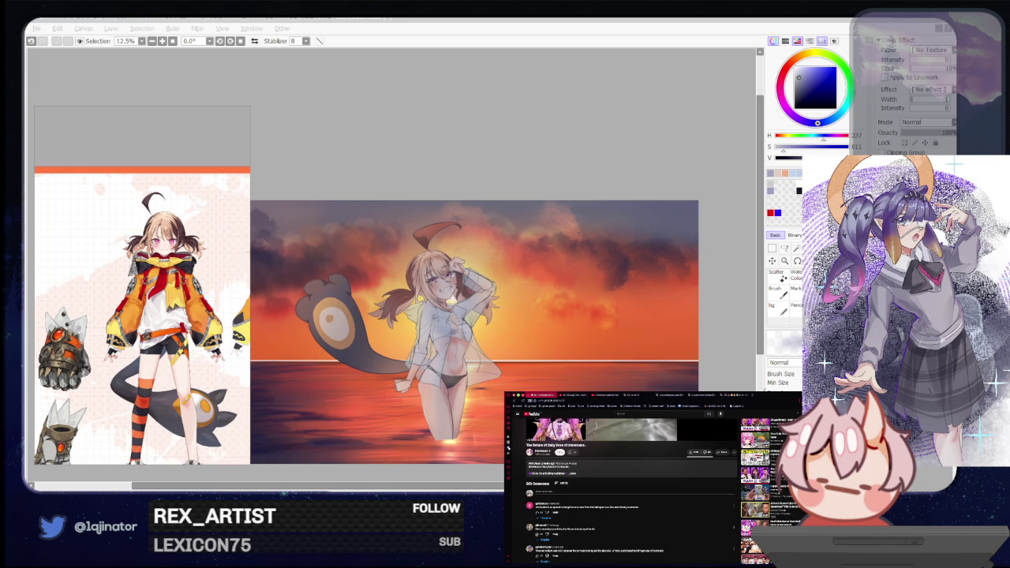
click(643, 537)
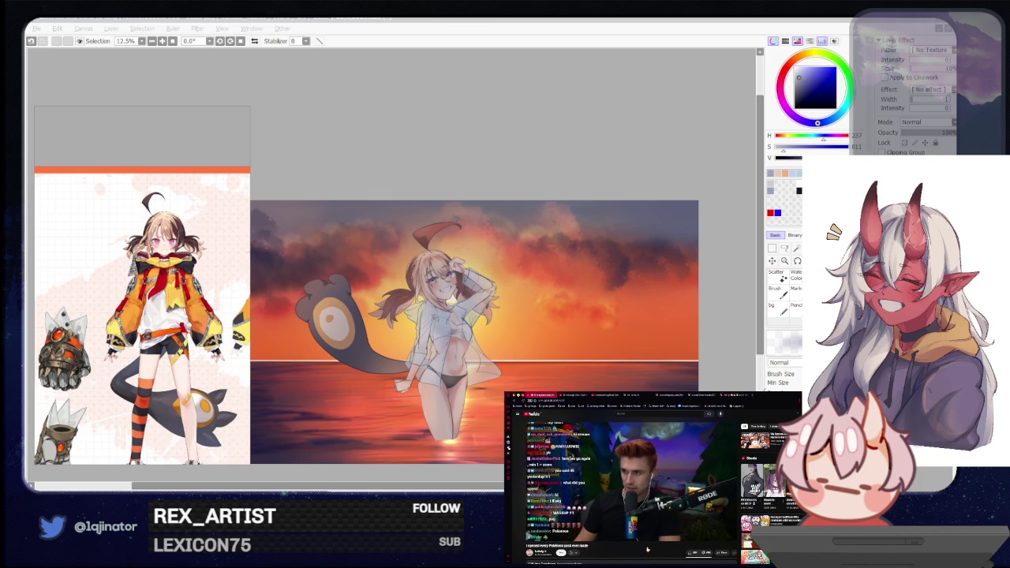
Zoom in on the girl's face and sample a dark red-brown from the painting.
click(576, 144)
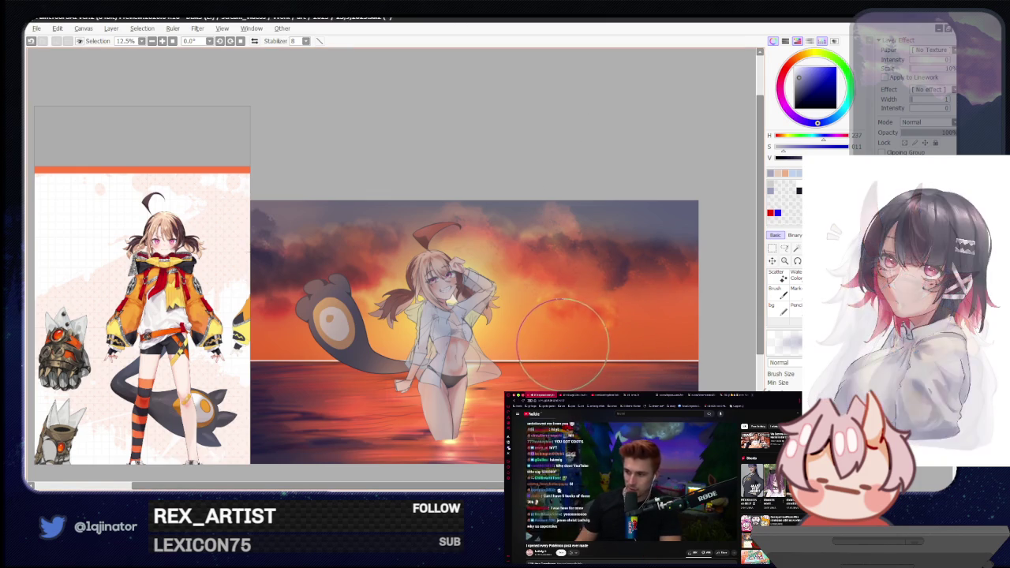
drag(616, 344, 625, 348)
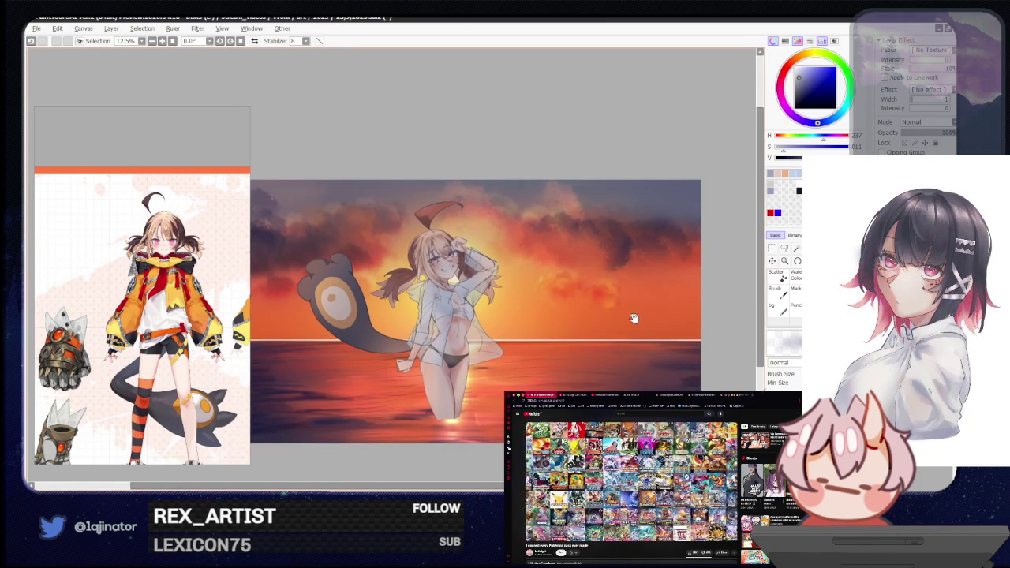
scroll(553, 339, up, 3)
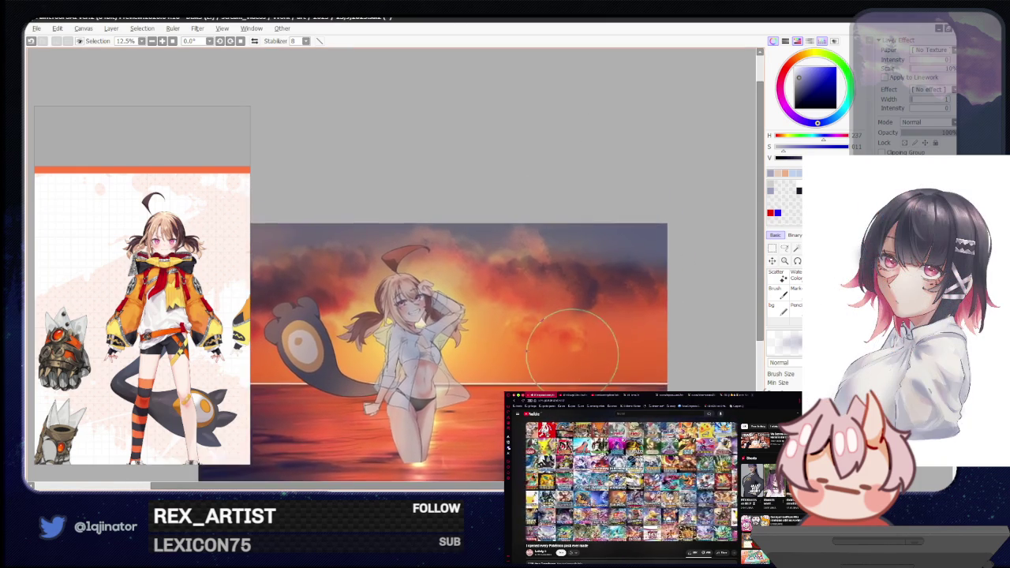
scroll(505, 311, up, 2)
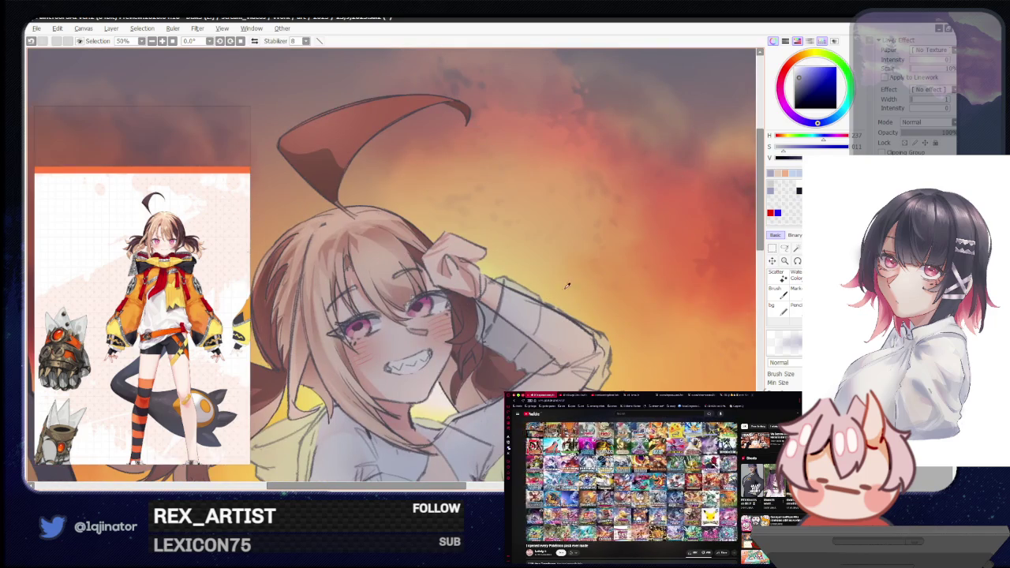
alt+click(443, 401)
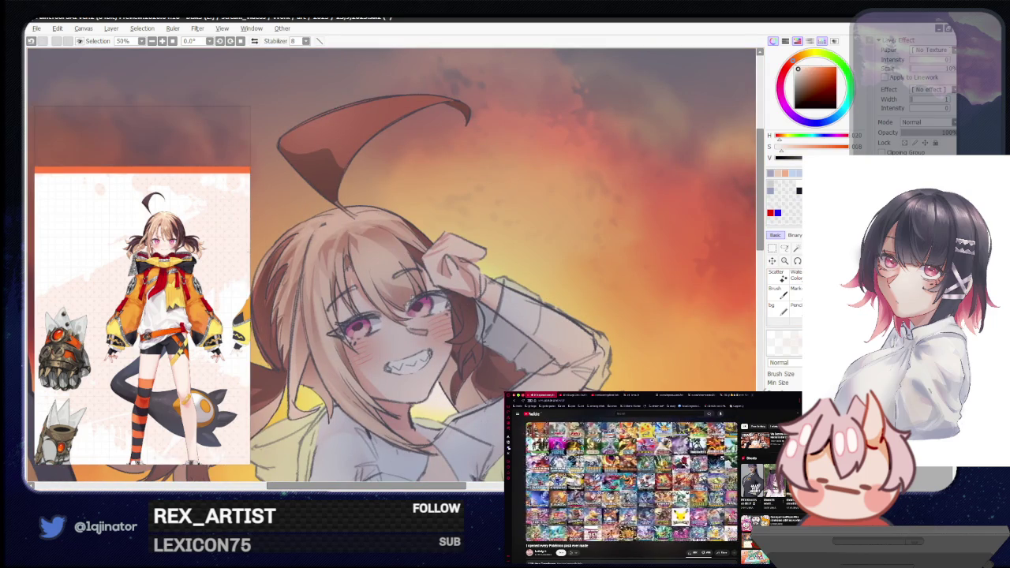
Set the layer blending to Overlay, return to the Brush, and zoom out to the whole image.
scroll(442, 356, up, 2)
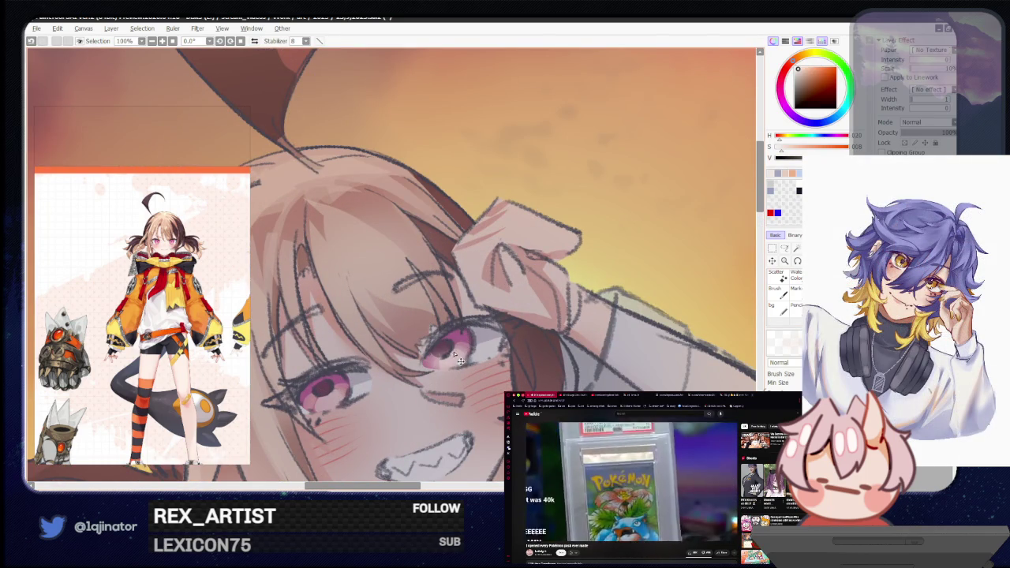
click(927, 121)
click(915, 170)
click(784, 248)
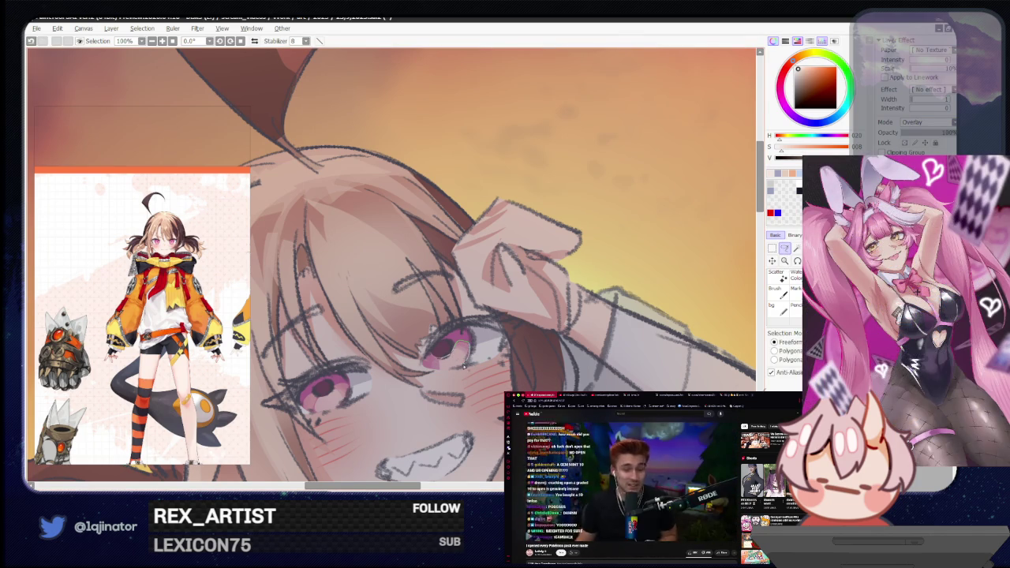
drag(361, 387, 406, 362)
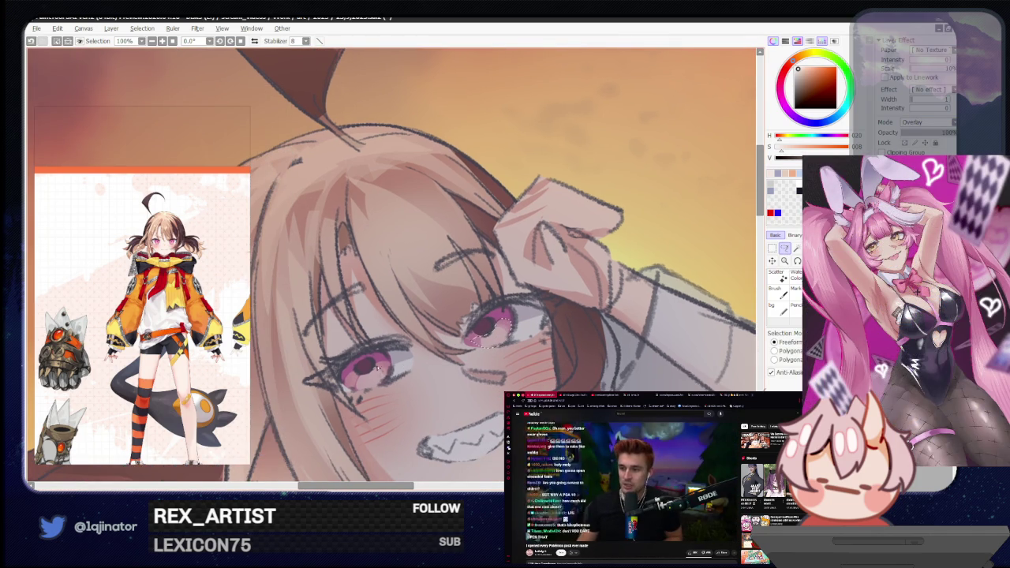
key(b)
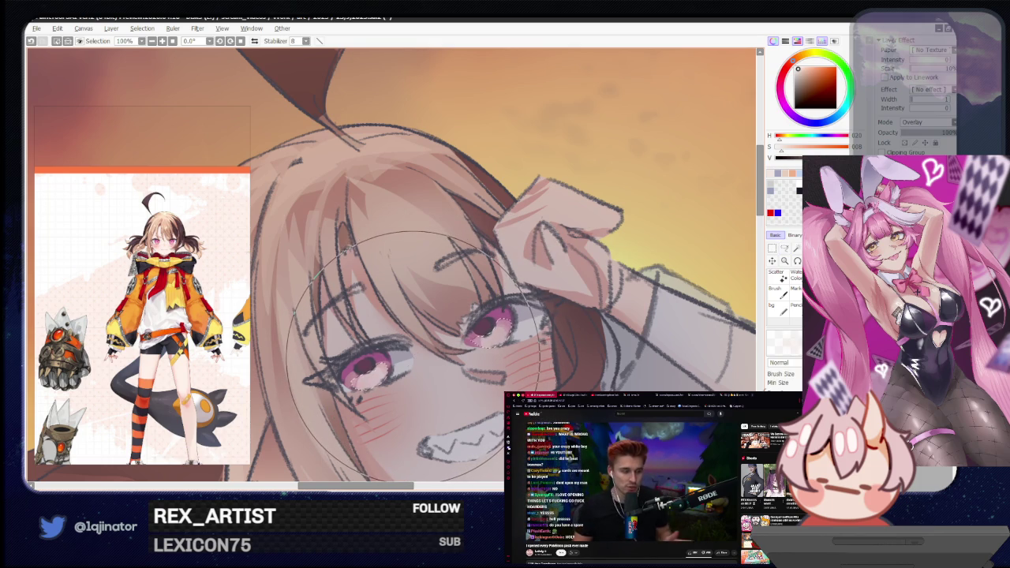
scroll(553, 315, down, 1)
scroll(557, 311, down, 5)
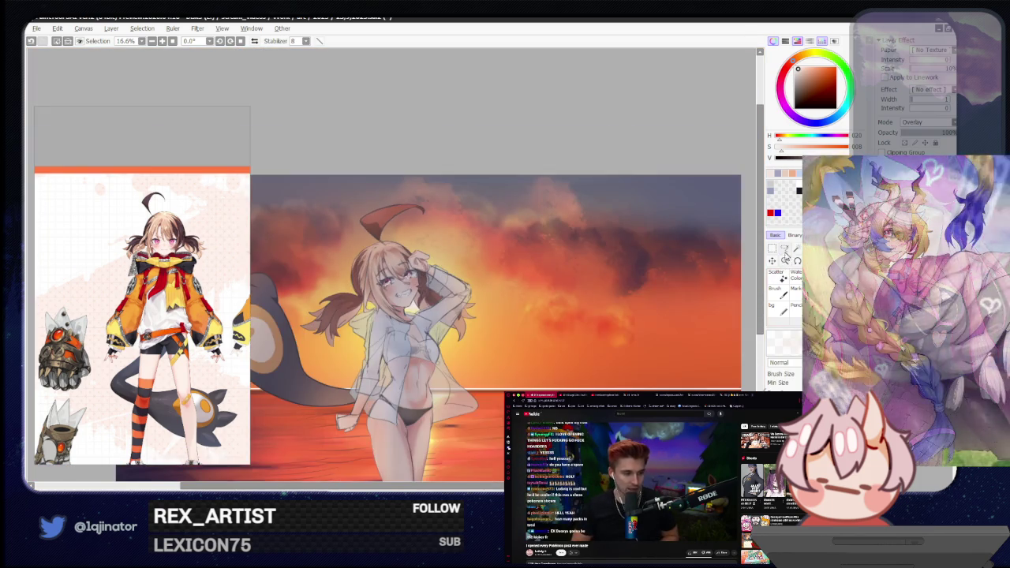
Undo a stray stroke and lower the Overlay layer's opacity to 50%.
key(l)
drag(639, 360, 645, 347)
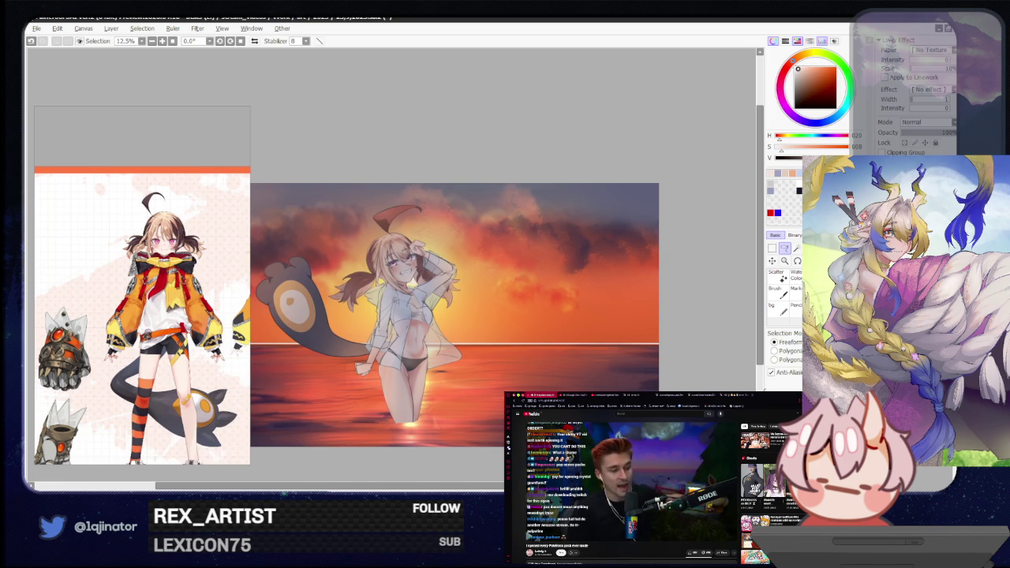
key(ctrl+z)
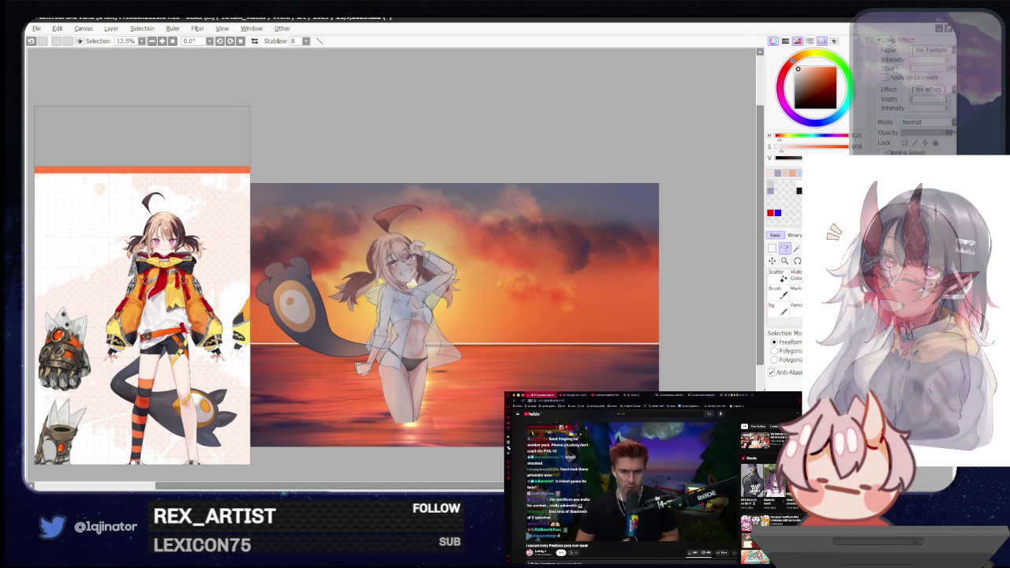
key(ctrl+plus)
key(ctrl+plus)
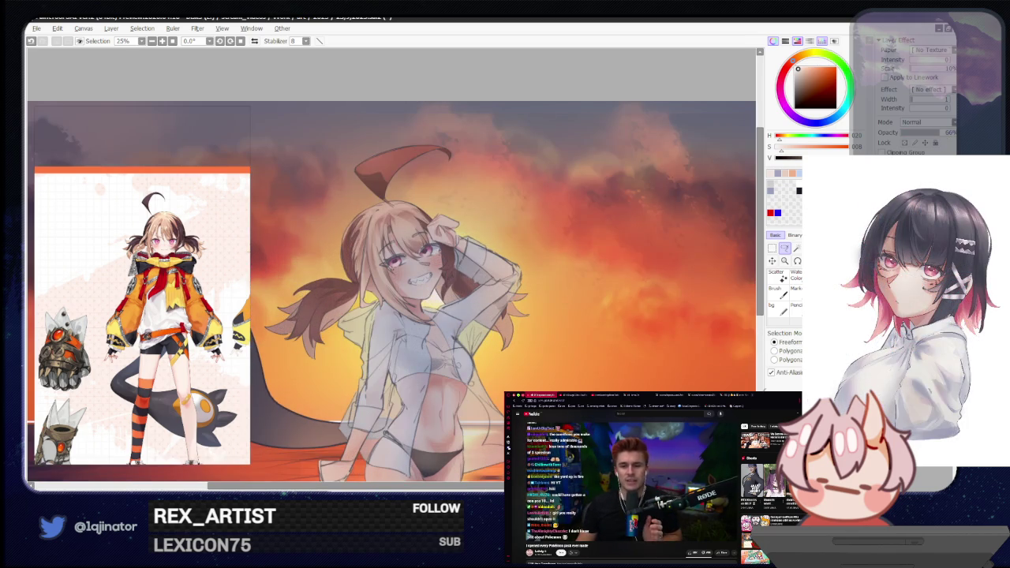
key(ctrl+minus)
key(ctrl+minus)
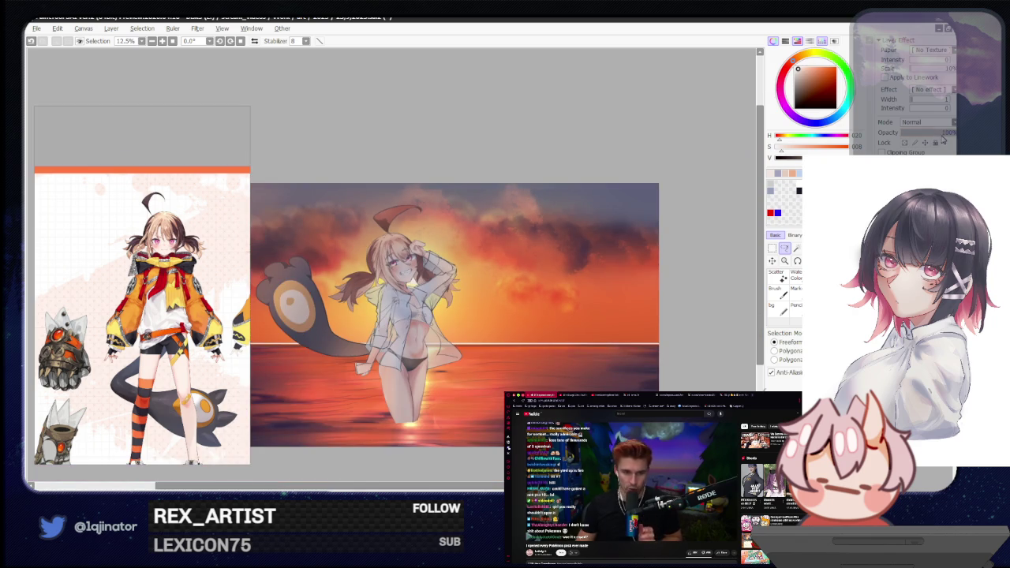
drag(937, 141, 932, 138)
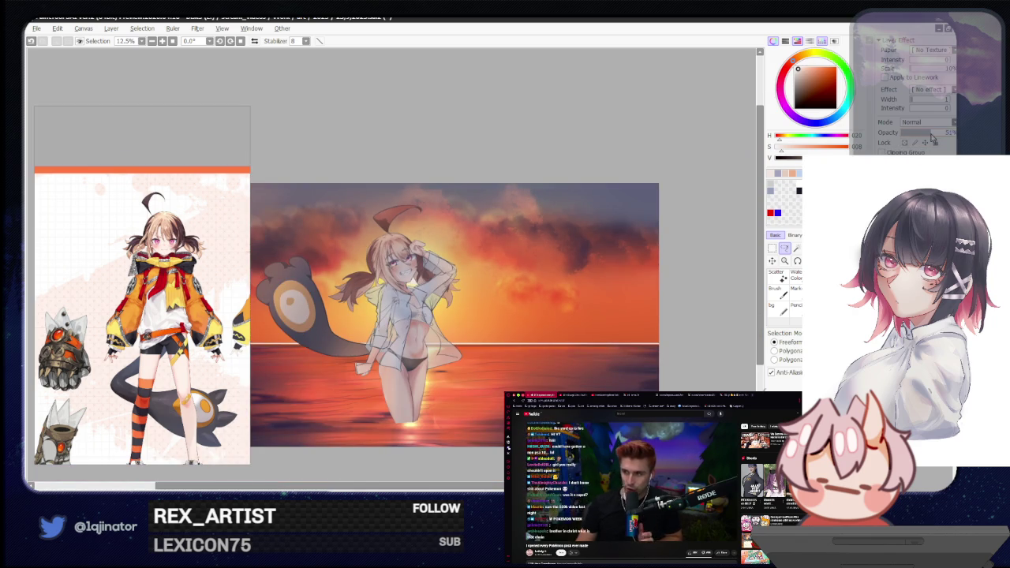
key(ctrl+plus)
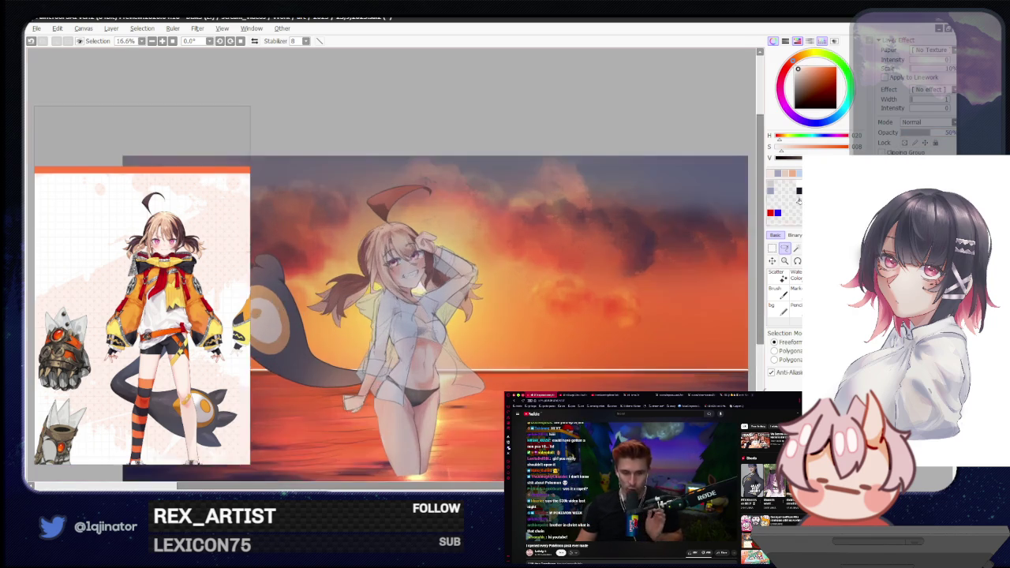
Pick a dark, muted red from the colour wheel for painting.
key(ctrl+plus)
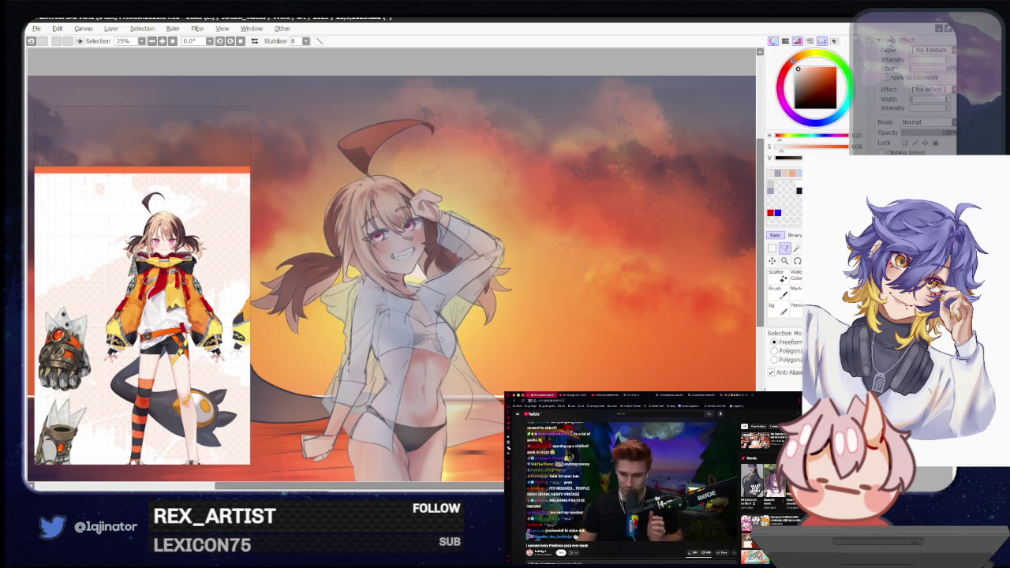
key(minus)
key(b)
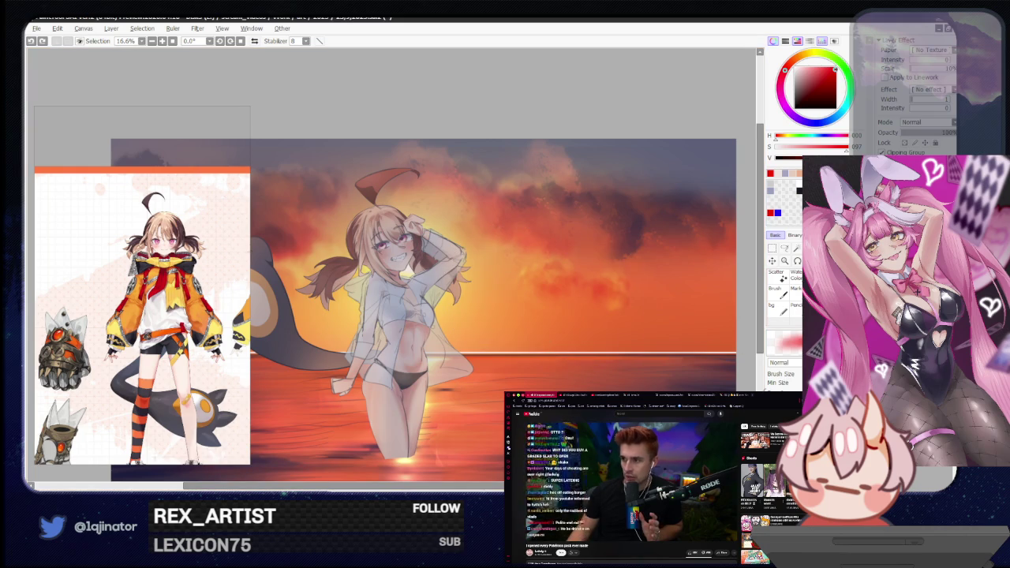
alt+click(400, 325)
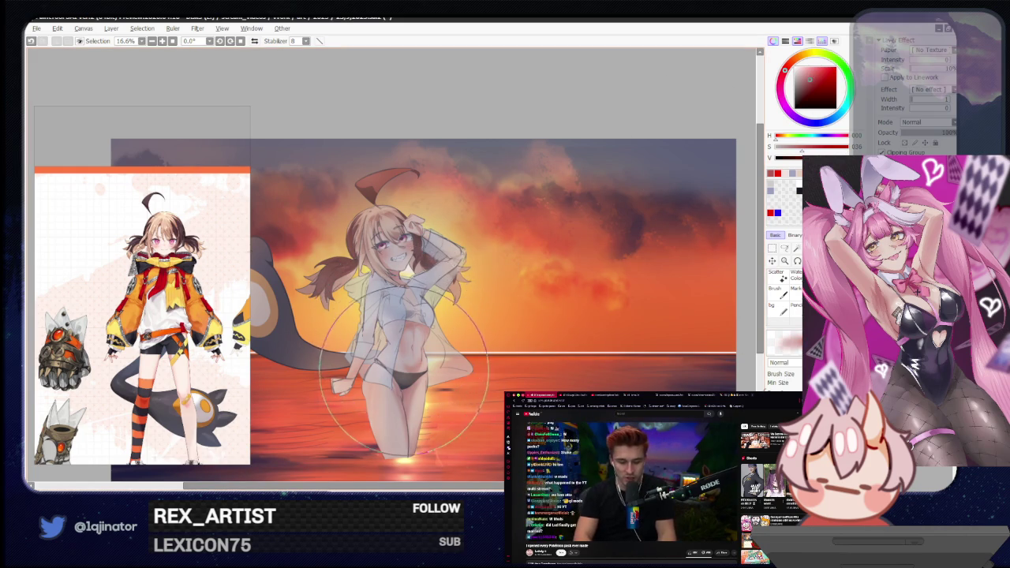
key(plus)
key(plus)
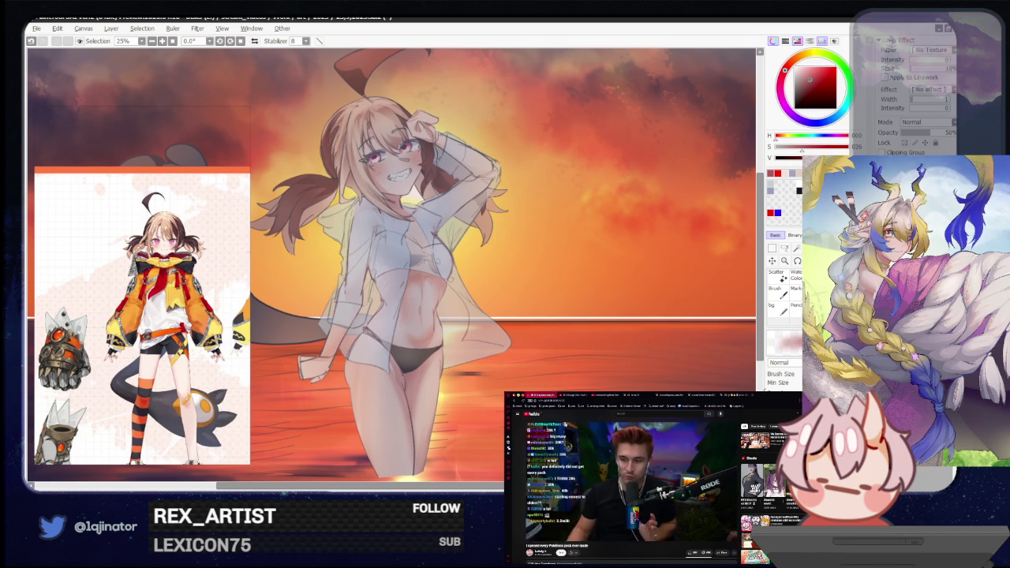
key(minus)
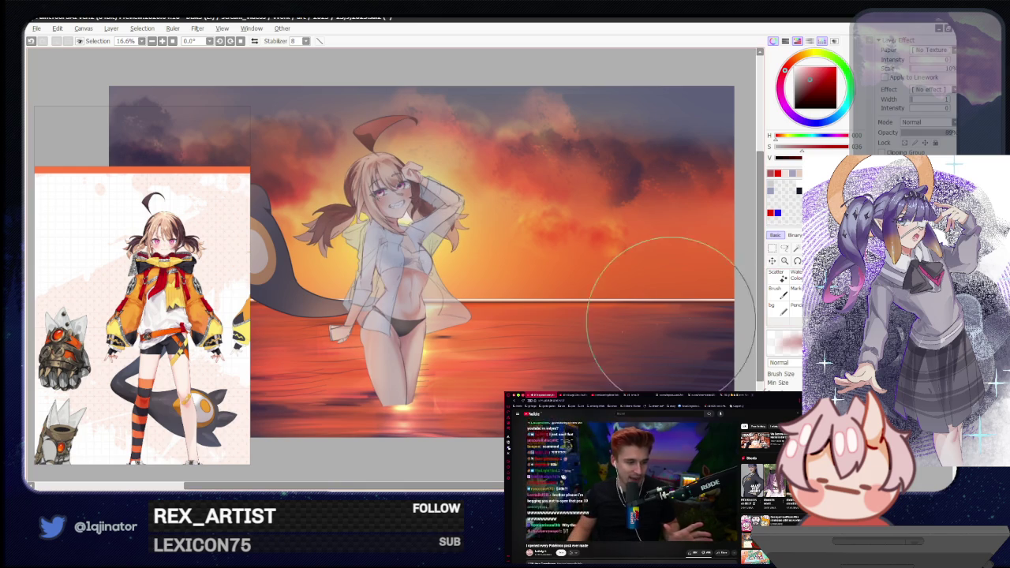
Frame the girl's legs and the sea, and tilt the canvas to -15.3°.
mouse_move(620, 300)
mouse_down()
mouse_move(671, 316)
mouse_move(644, 322)
mouse_up()
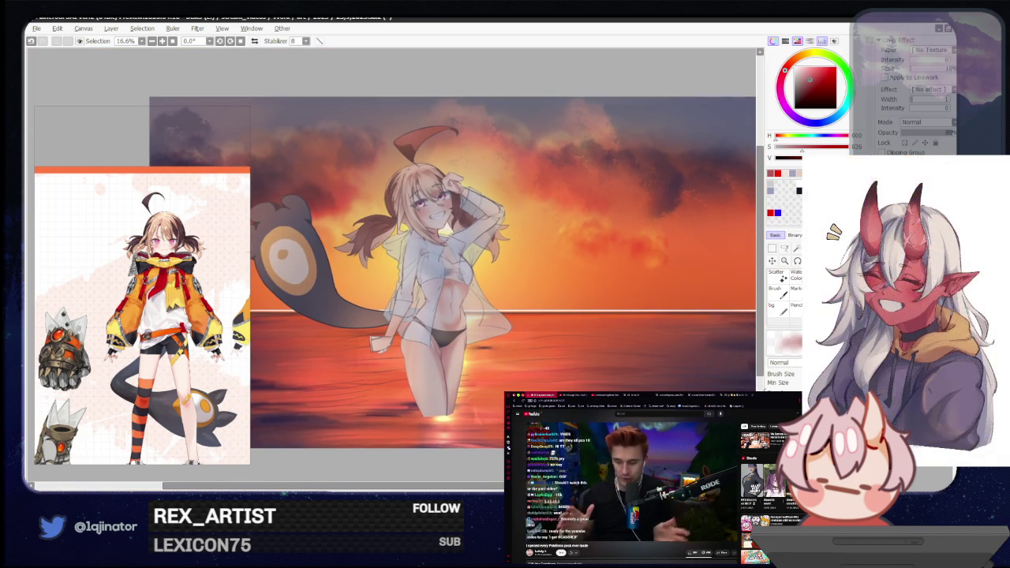
mouse_move(443, 419)
mouse_down()
mouse_move(462, 360)
mouse_move(507, 337)
mouse_up()
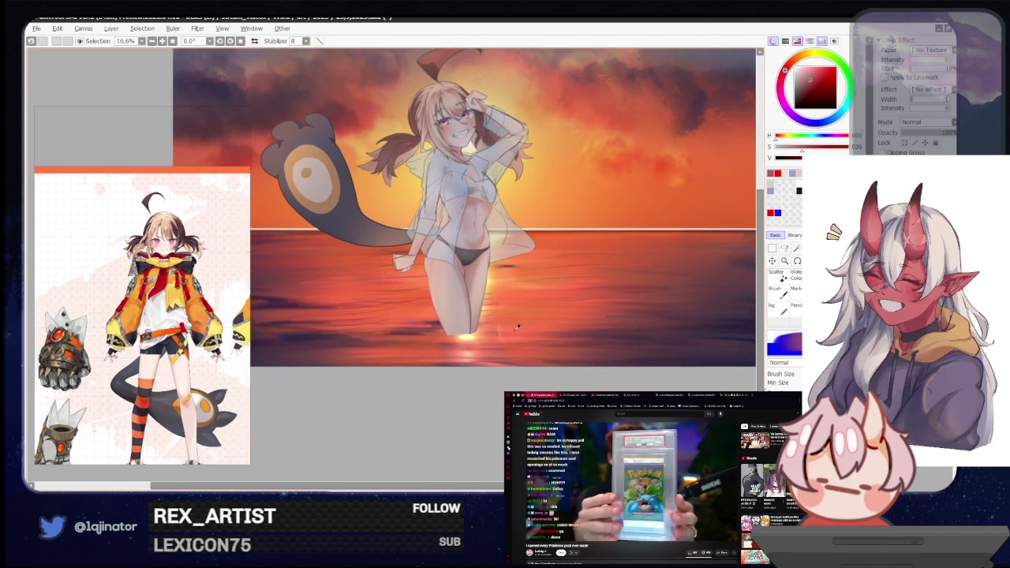
scroll(526, 334, up, 1)
drag(594, 352, 479, 313)
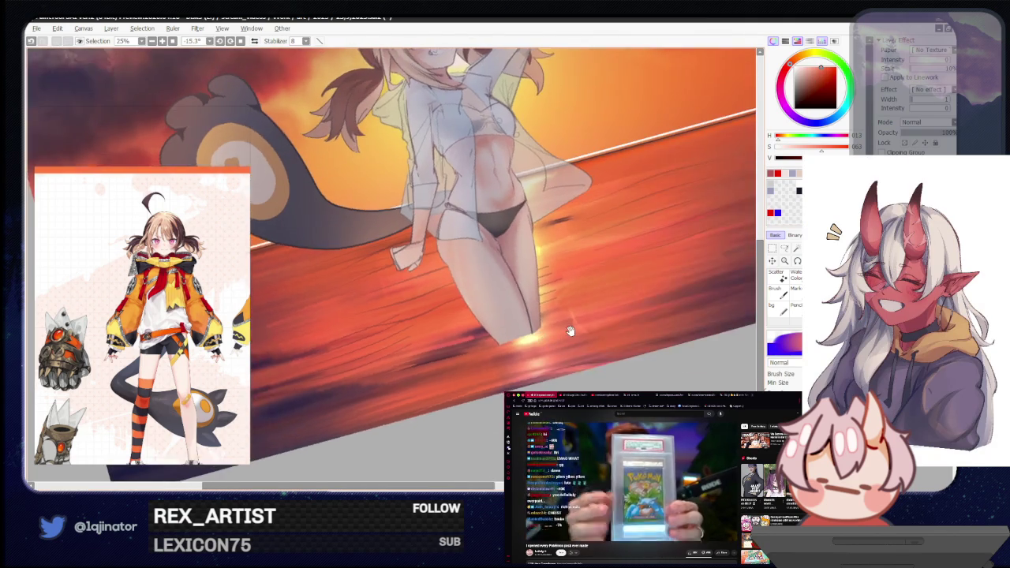
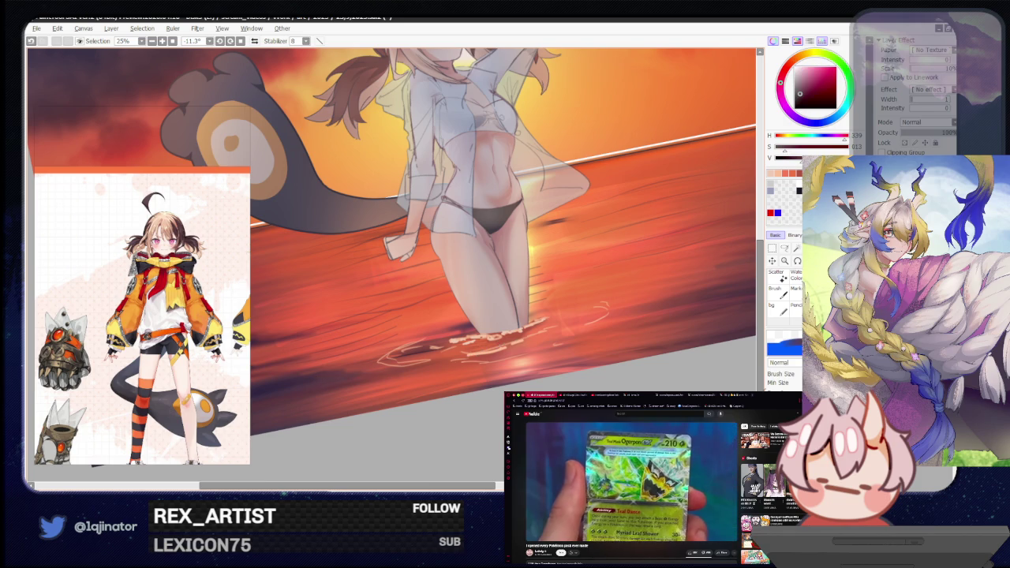
Lasso-select the patch of water ripples just right of the girl's legs, then zoom out.
key(l)
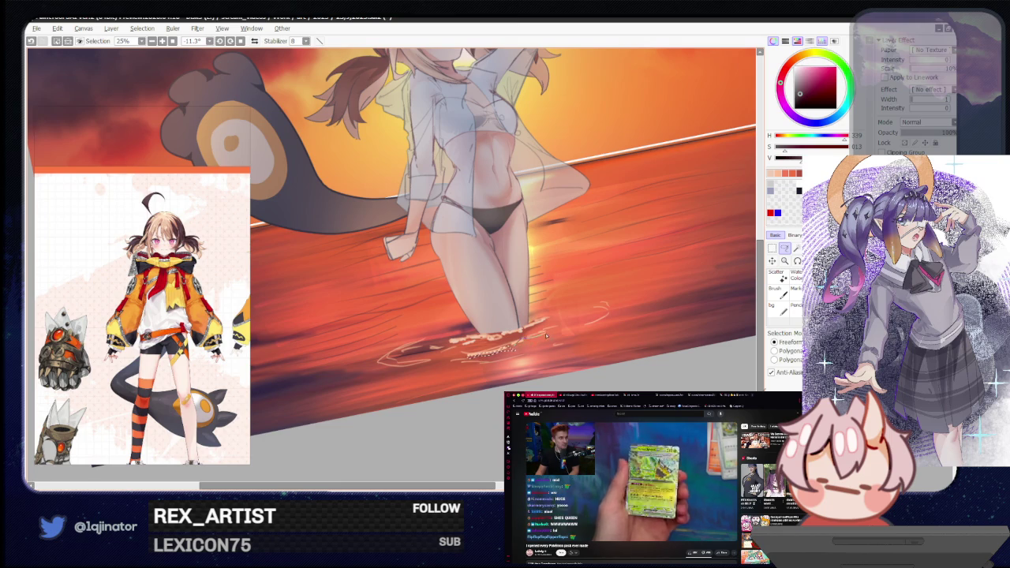
key(b)
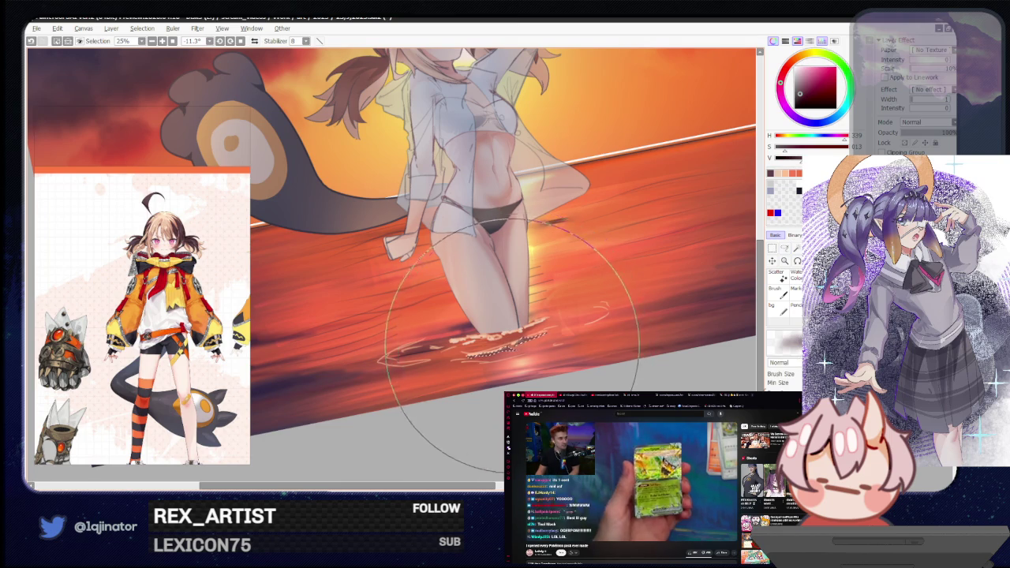
key(l)
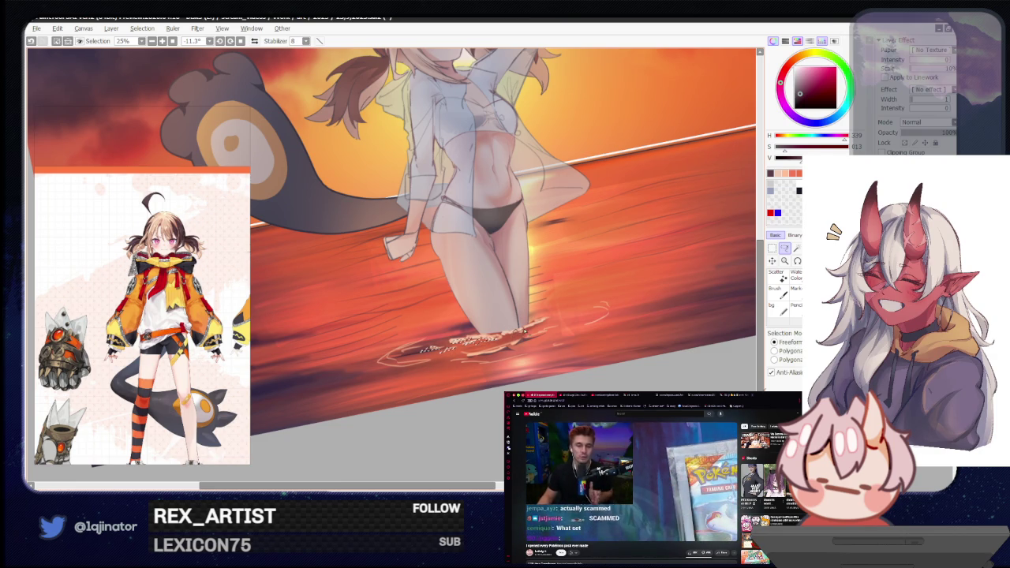
key(b)
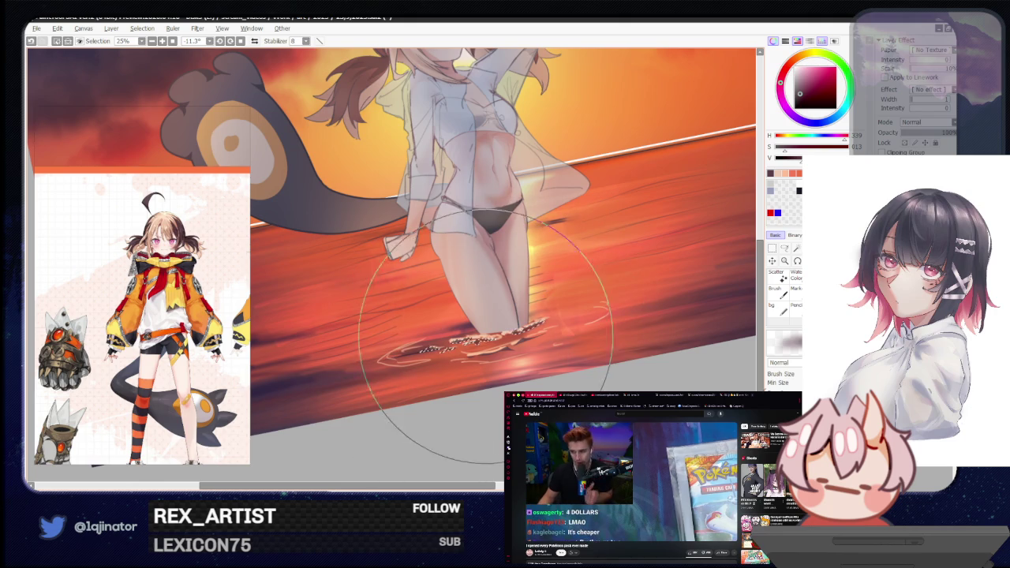
click(785, 247)
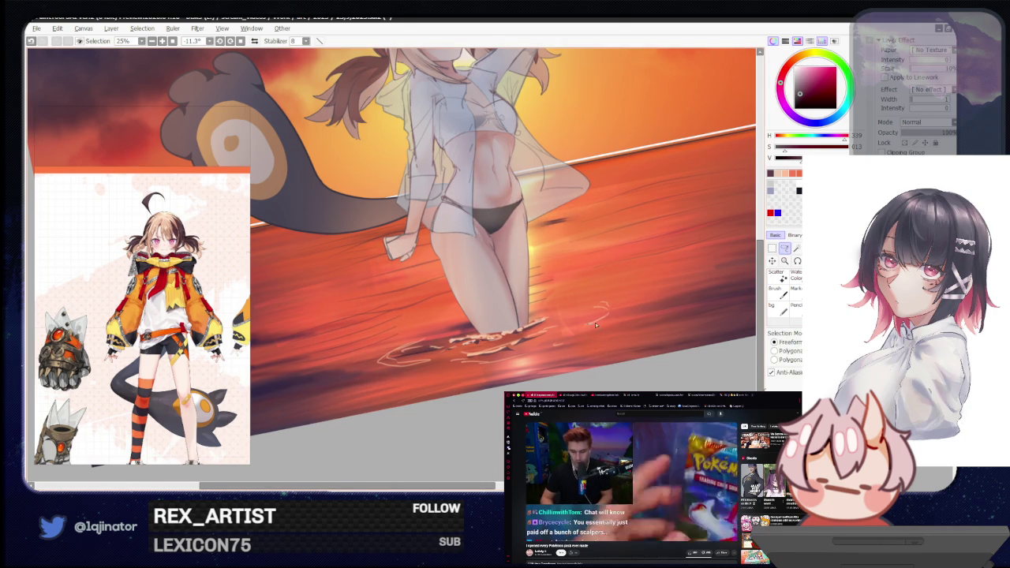
drag(607, 319, 585, 325)
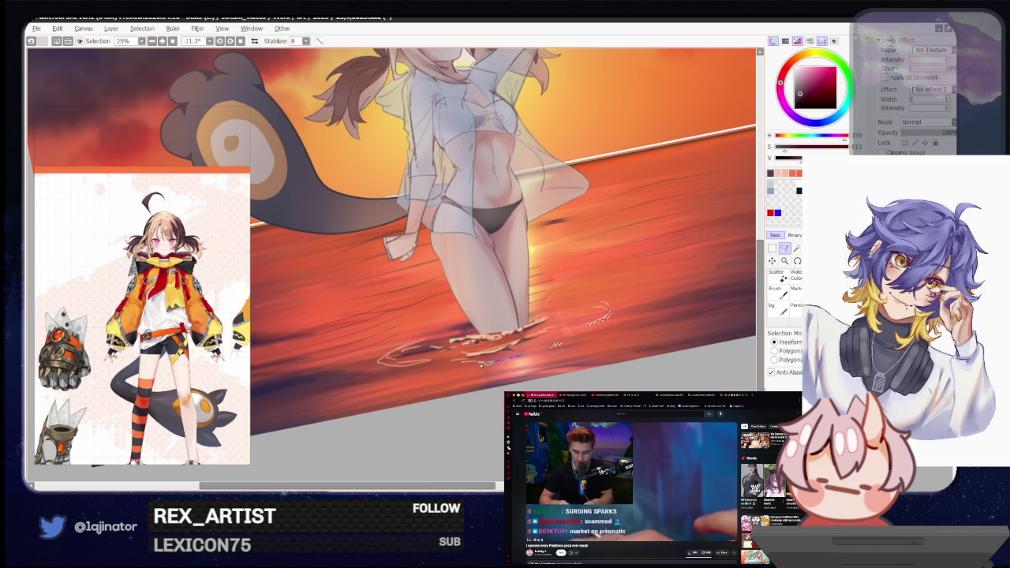
key(b)
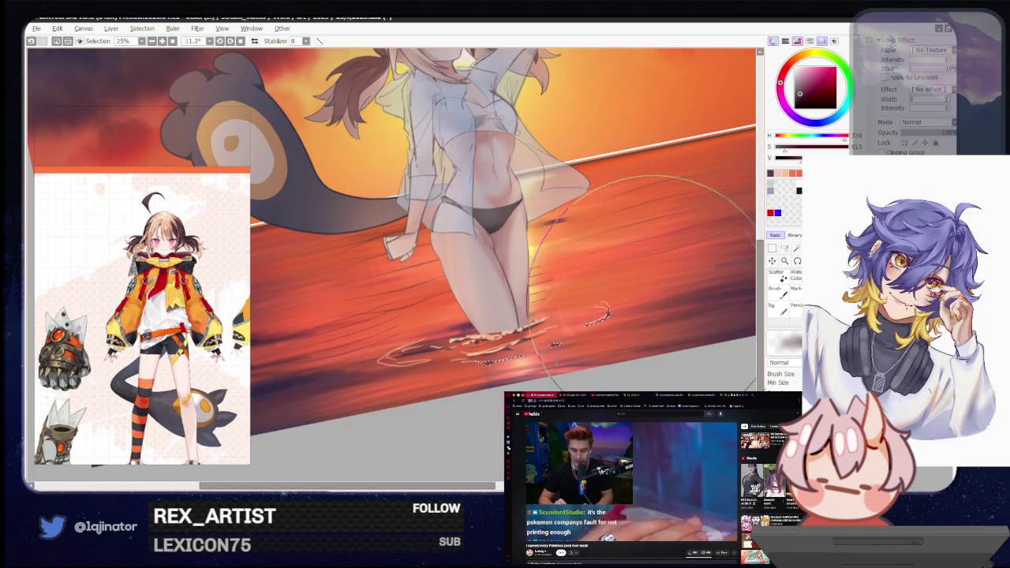
scroll(635, 300, down, 4)
Rotate the canvas view back to about 0° and reframe the whole sunset illustration.
key(l)
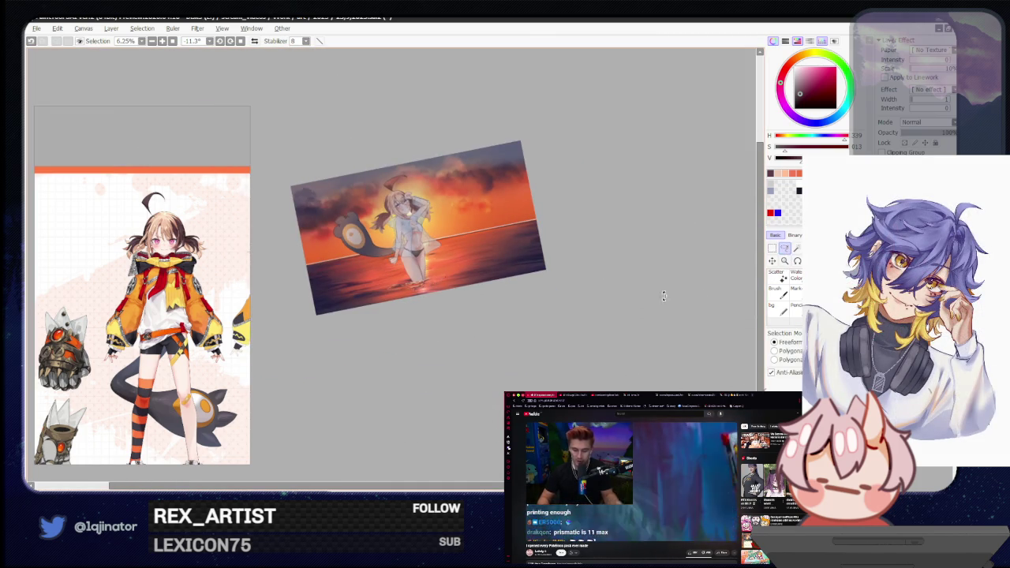
drag(669, 298, 634, 354)
scroll(630, 345, up, 3)
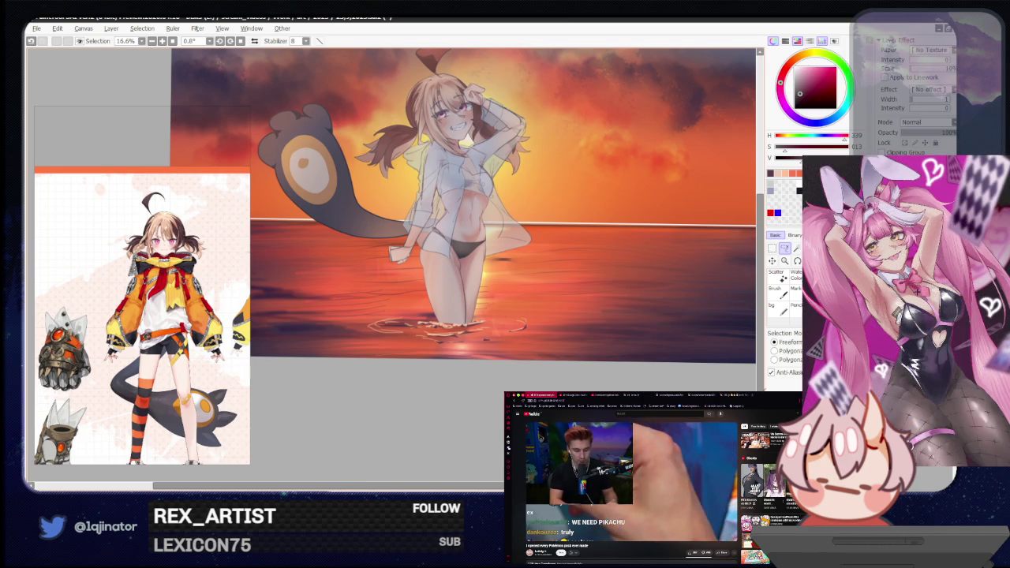
drag(587, 349, 577, 389)
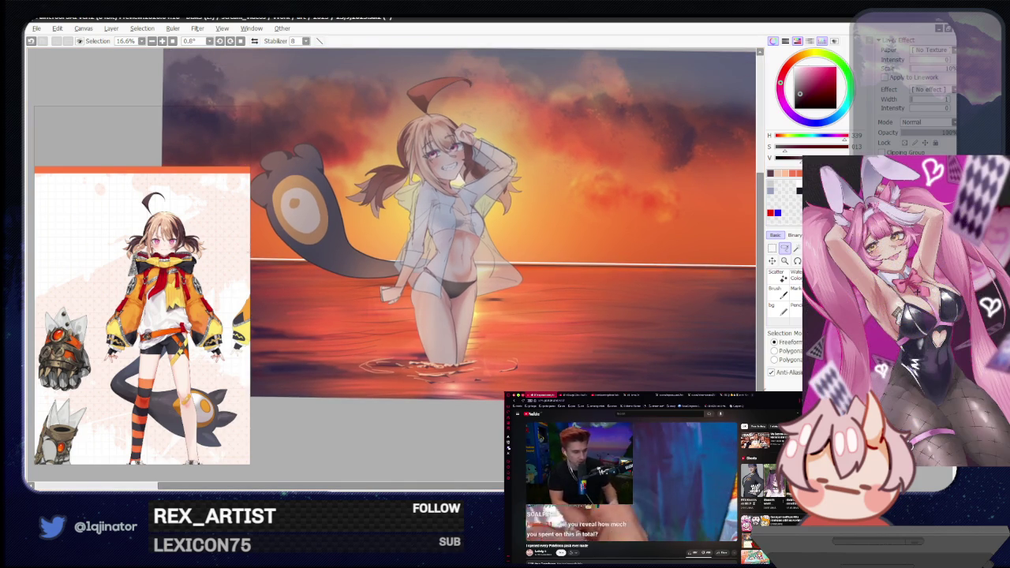
scroll(391, 245, down, 2)
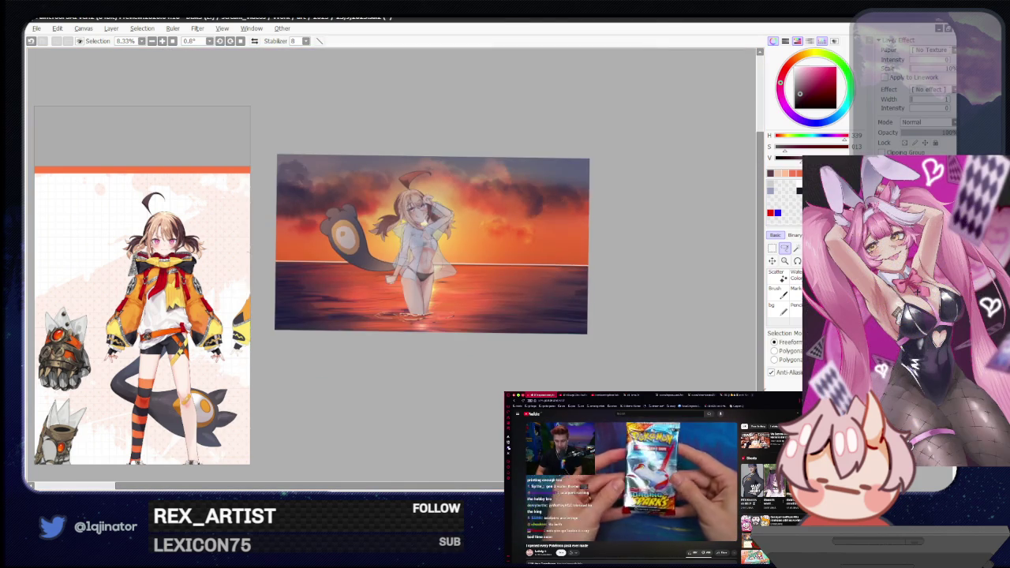
scroll(391, 263, up, 2)
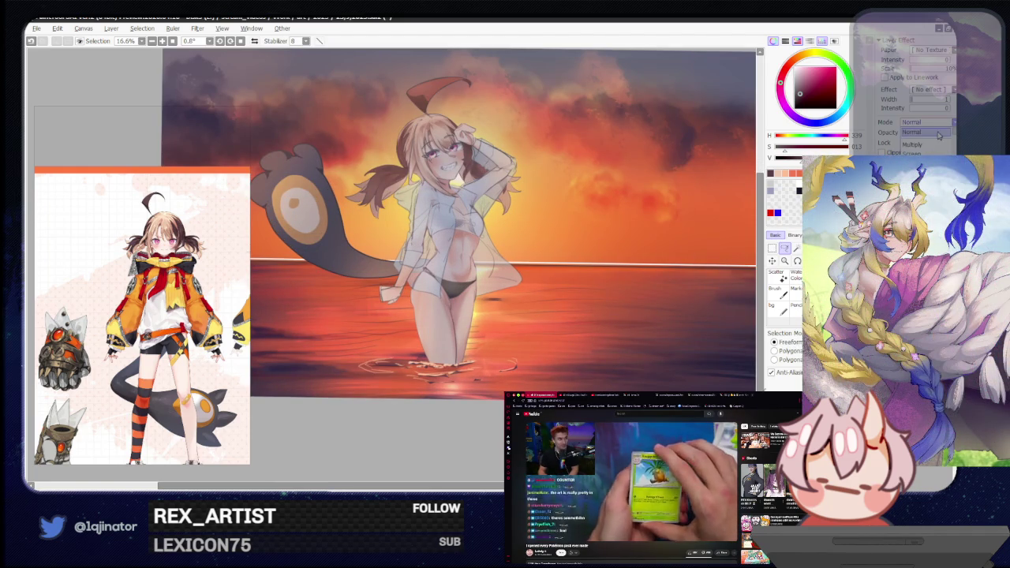
click(803, 69)
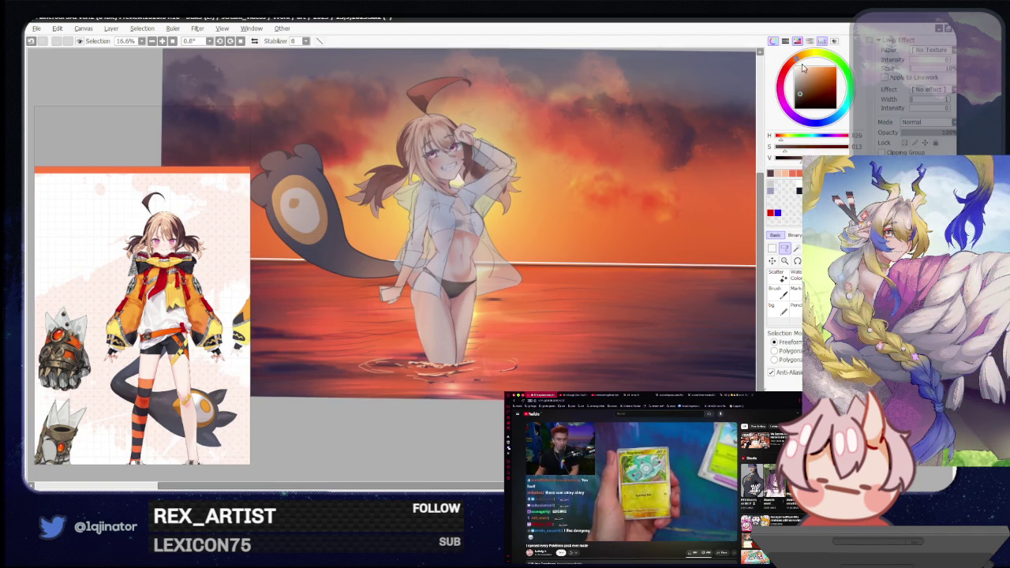
Lighten the colour to pale orange and paint bright ripple strokes around the legs, undoing one faint stroke.
key(b)
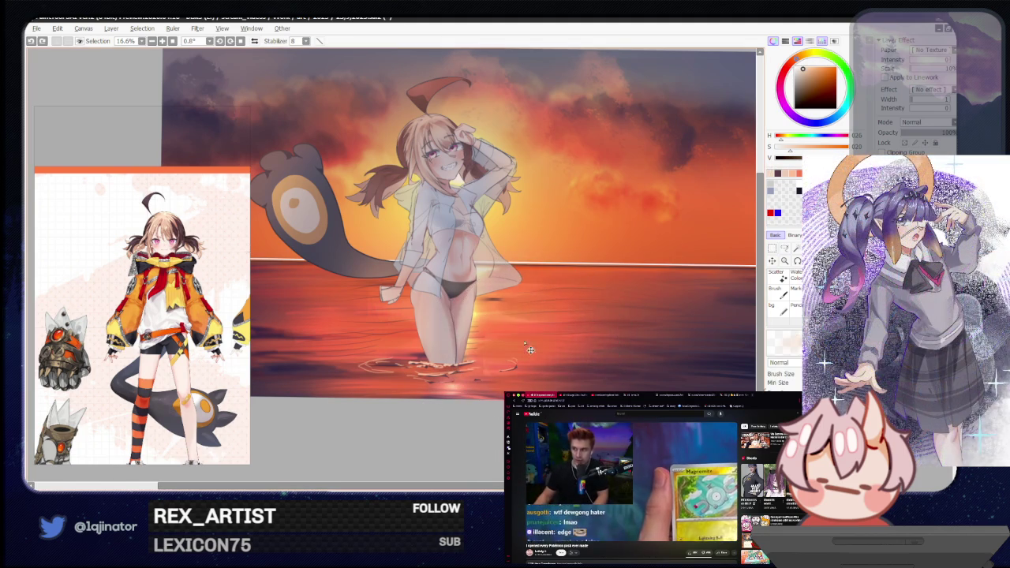
drag(803, 69, 805, 64)
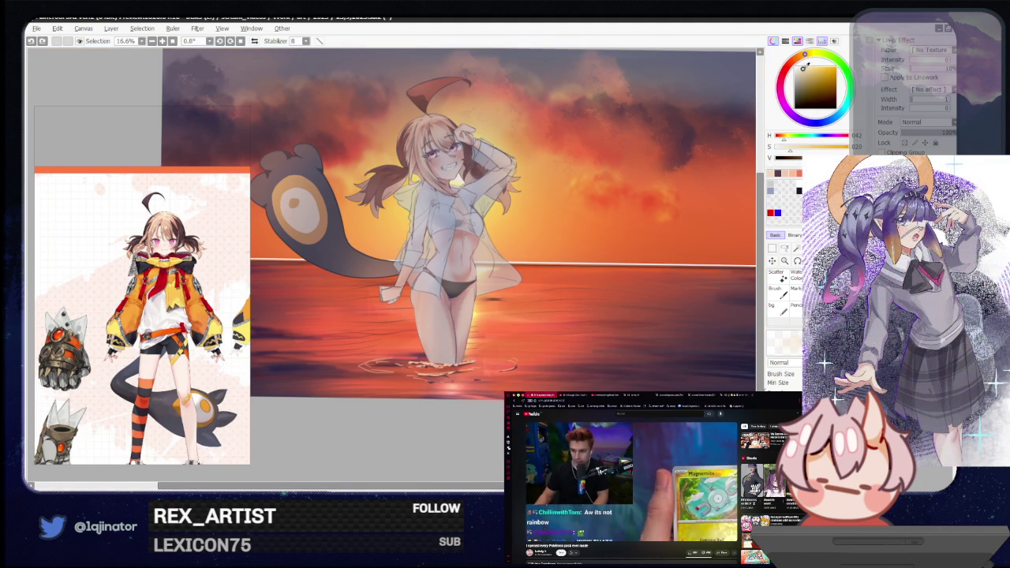
drag(481, 377, 535, 335)
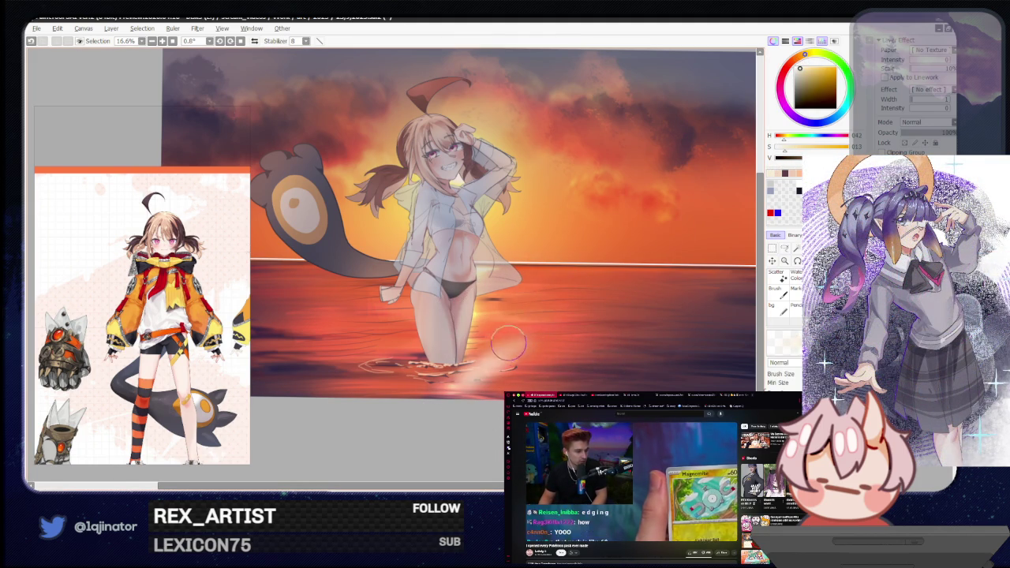
key(ctrl+z)
drag(483, 368, 415, 365)
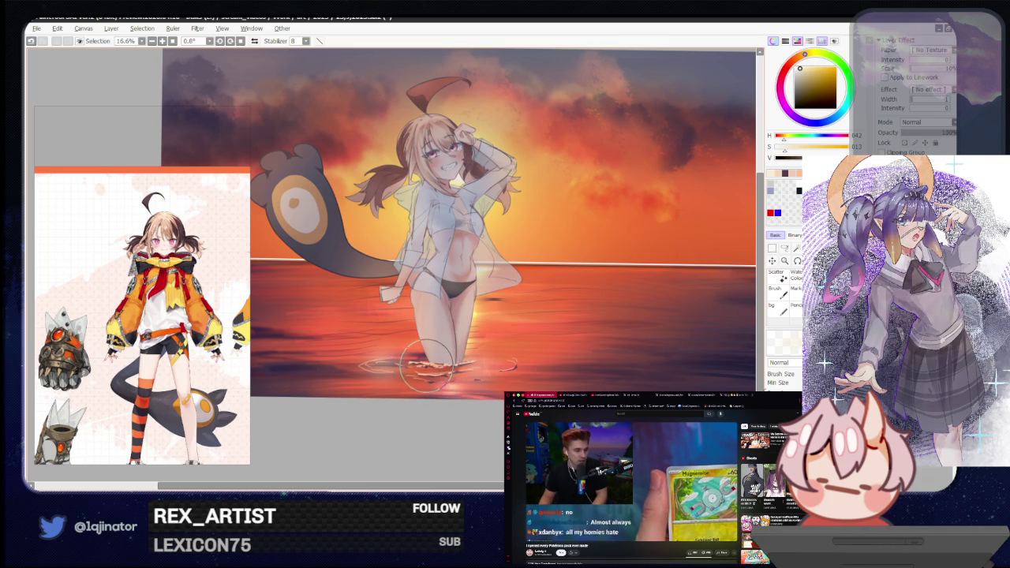
Set the layer blending mode to Overlay and brighten the ripples left of the legs.
click(931, 123)
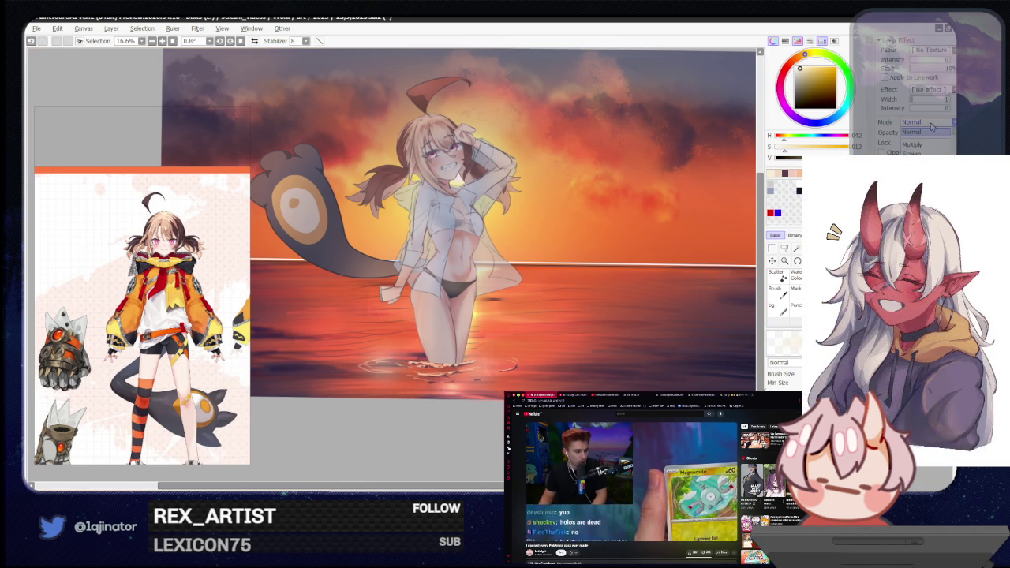
click(916, 161)
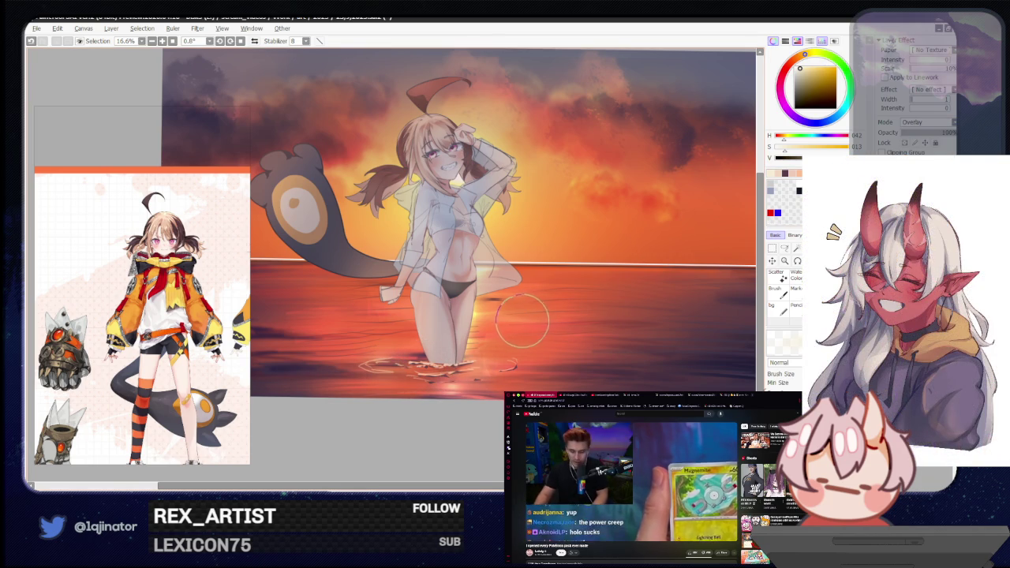
mouse_move(404, 387)
mouse_down()
mouse_move(442, 371)
mouse_move(371, 365)
mouse_move(448, 379)
mouse_move(443, 386)
mouse_move(432, 378)
mouse_move(493, 362)
mouse_up()
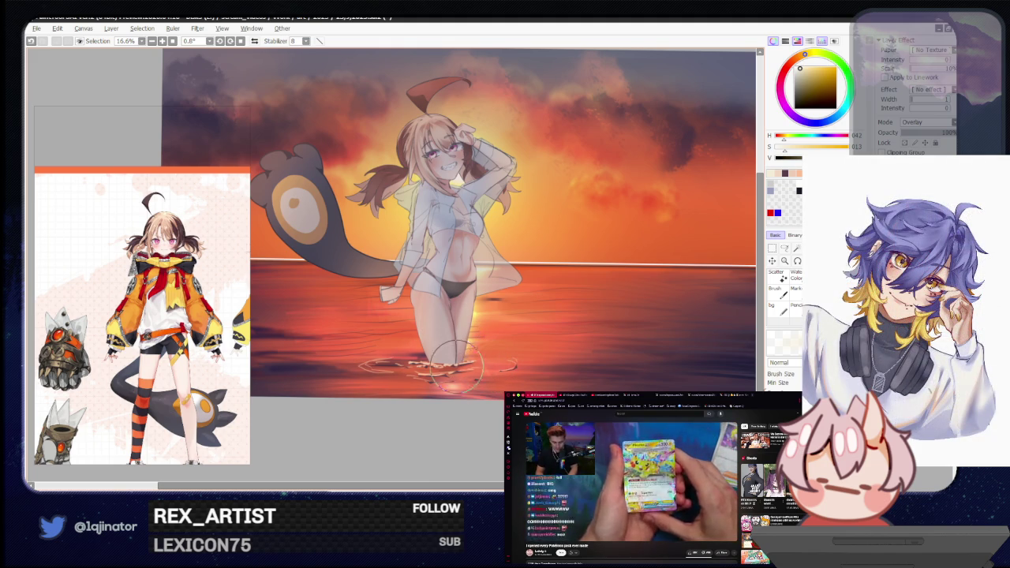
drag(588, 388, 593, 405)
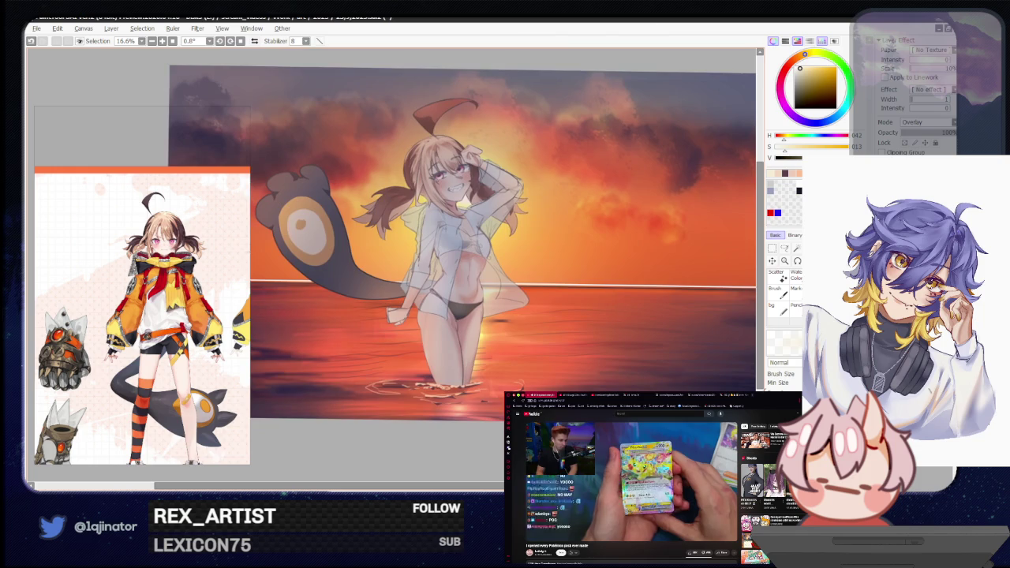
key(ctrl+minus)
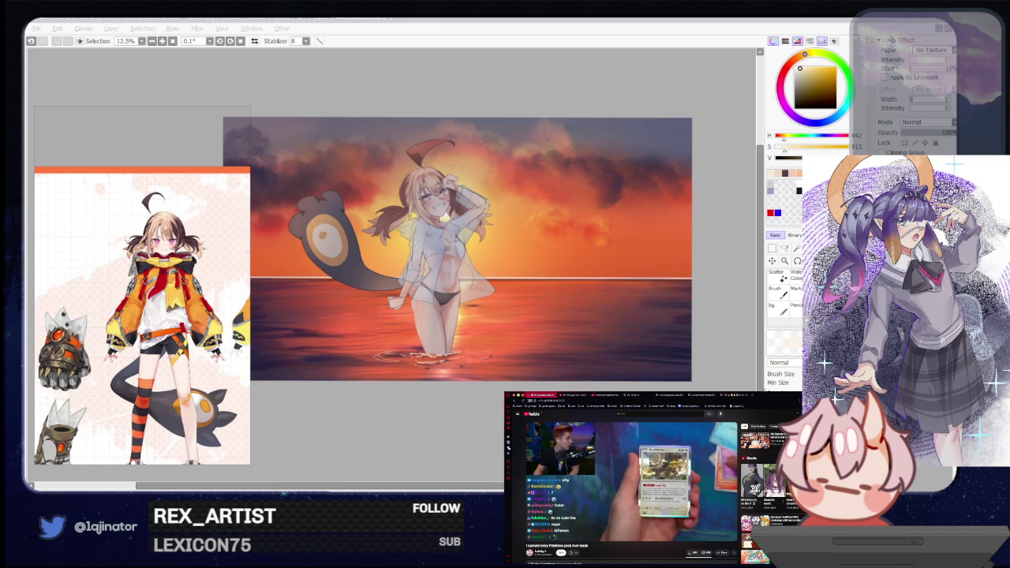
Zoom in and pan the view onto the girl's torso and face.
key(alt+Tab)
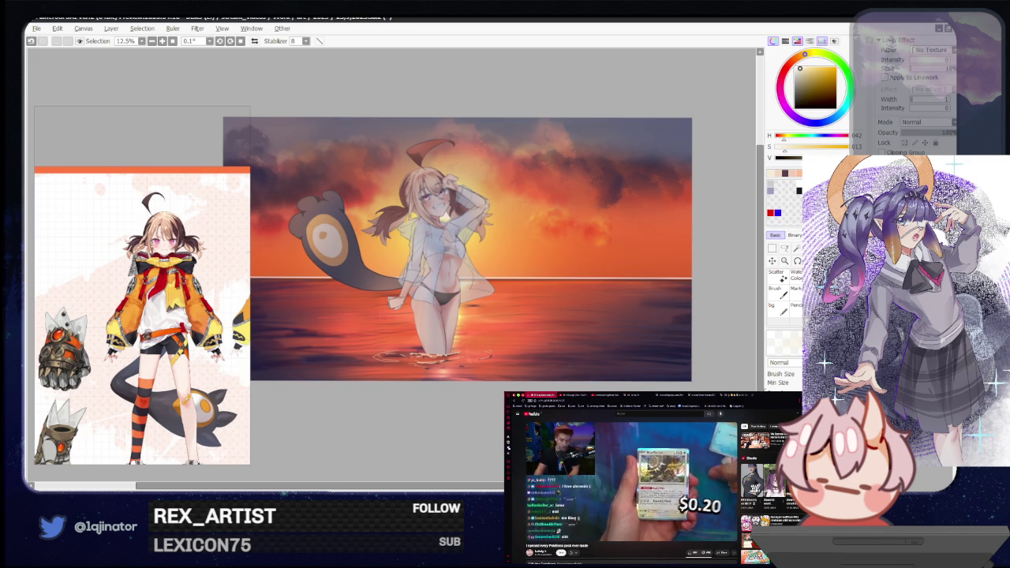
key(alt+Tab)
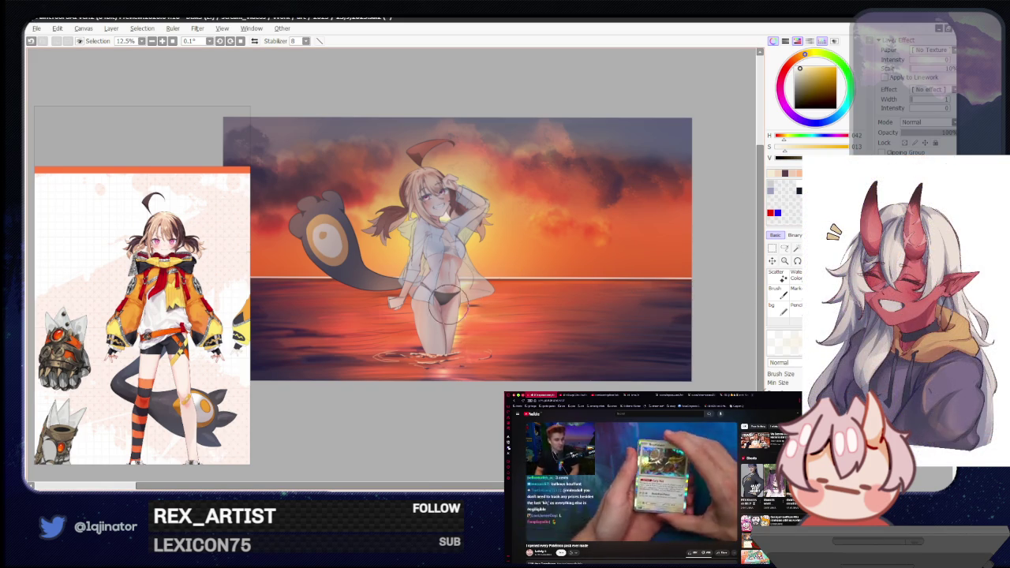
scroll(490, 281, up, 1)
scroll(469, 352, up, 2)
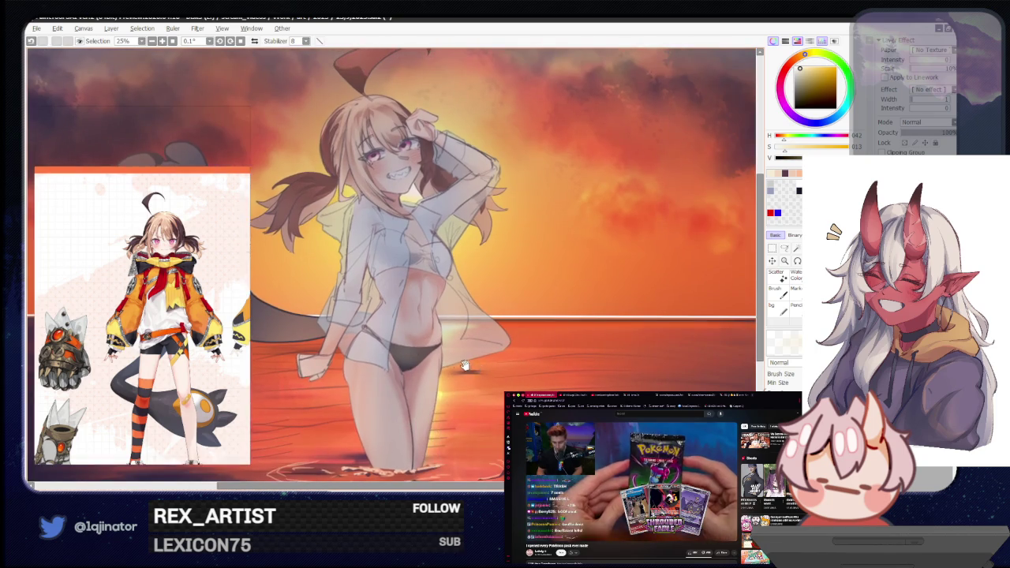
scroll(436, 367, up, 1)
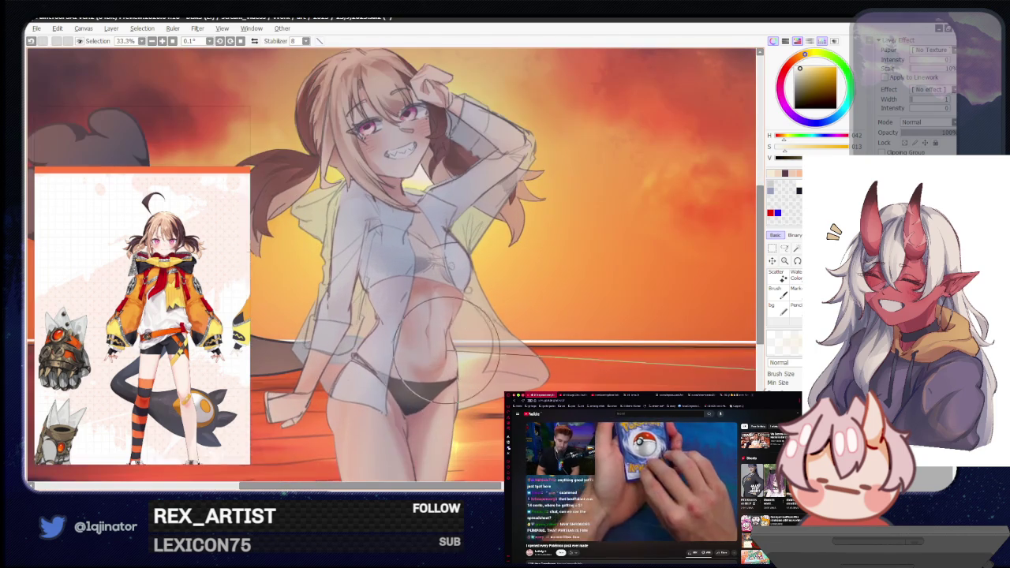
key(l)
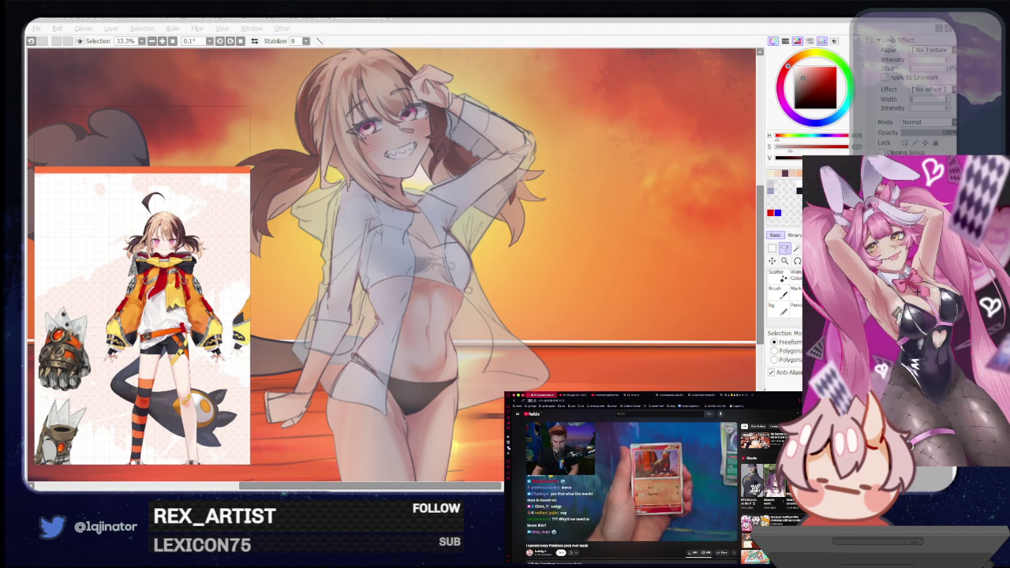
click(485, 319)
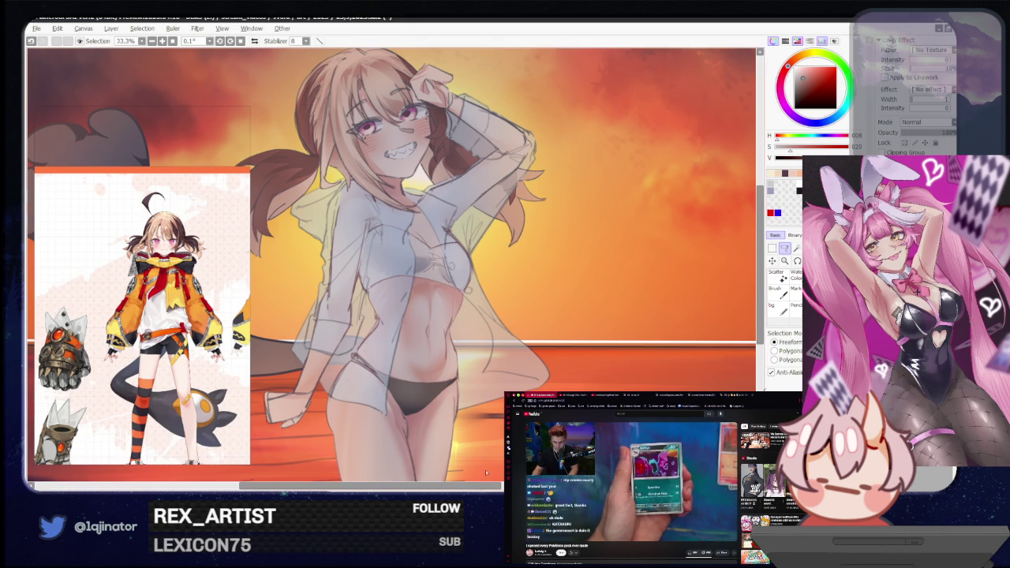
mouse_move(485, 319)
mouse_down()
mouse_move(458, 354)
mouse_move(410, 359)
mouse_move(406, 404)
mouse_up()
scroll(427, 354, down, 2)
drag(401, 342, 398, 375)
Adjust the paint colour slightly and lasso-select an area on the girl's belly.
key(b)
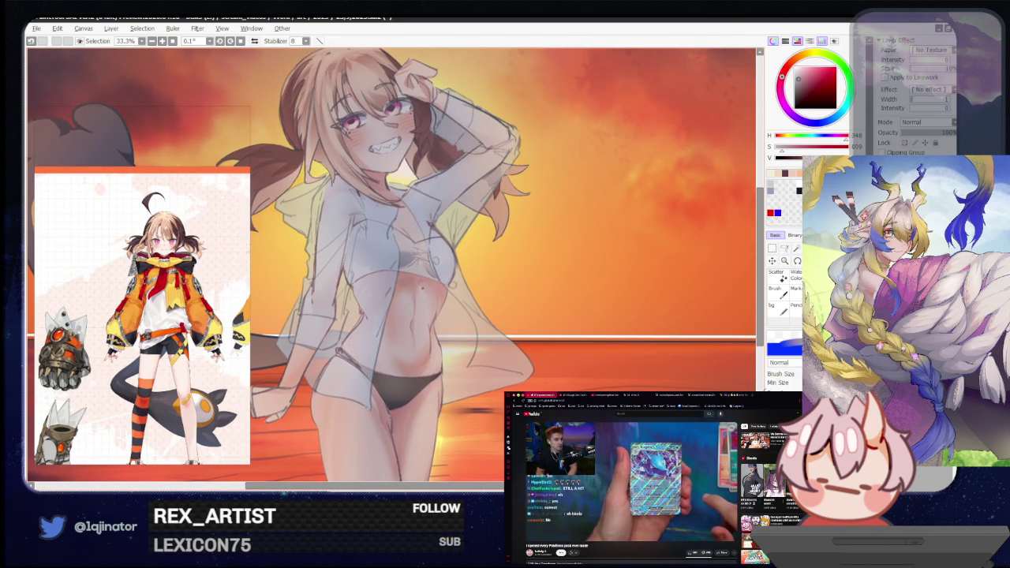
alt+click(424, 294)
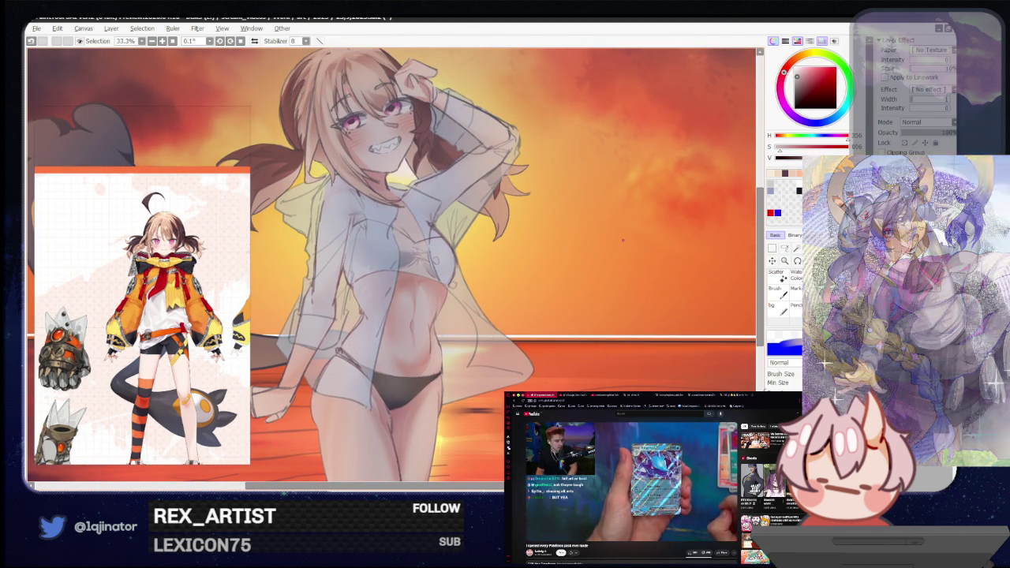
click(785, 249)
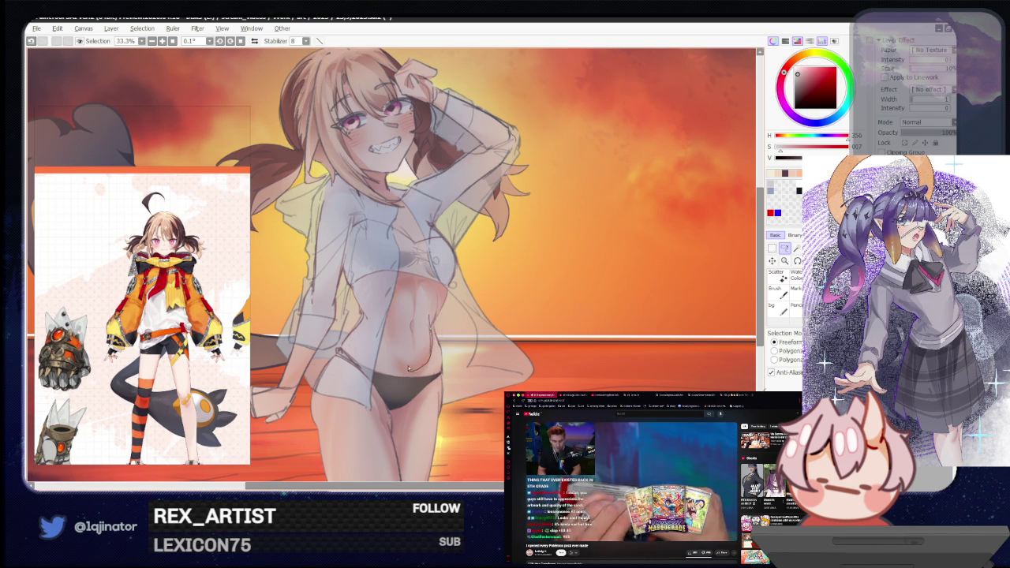
drag(410, 374, 418, 281)
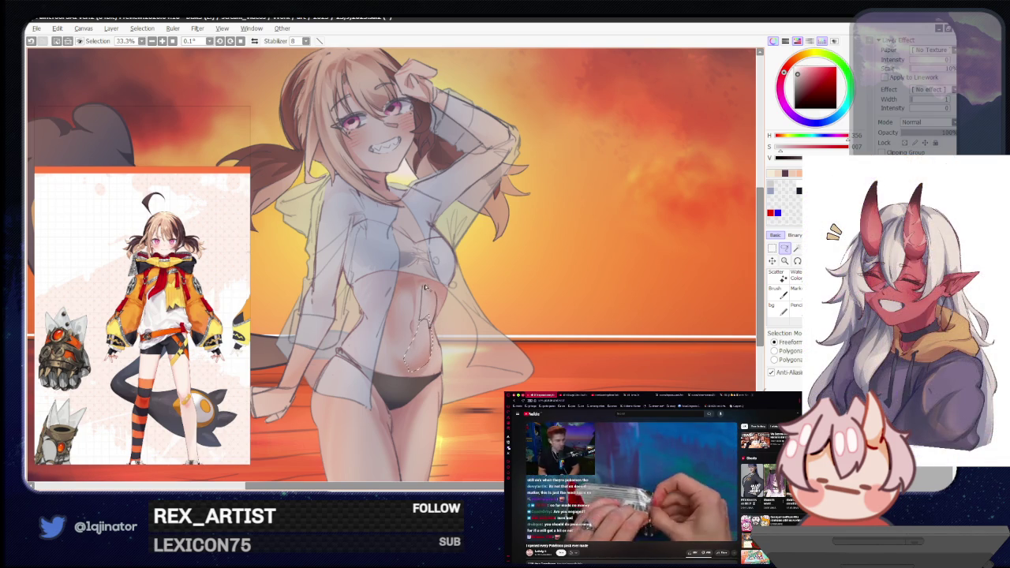
Paint the navel detail inside the selection on the girl's belly.
key(b)
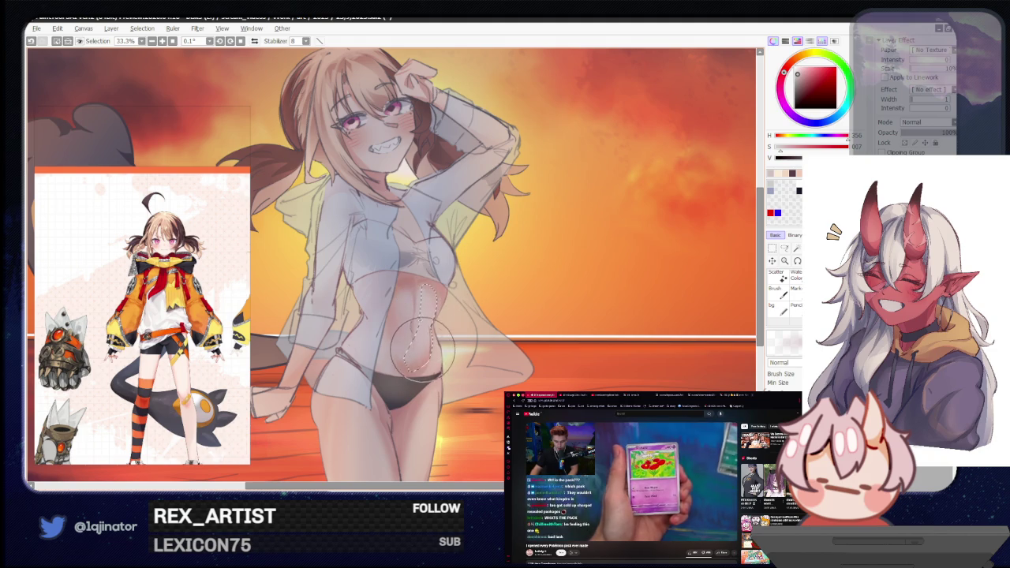
key(ctrl+minus)
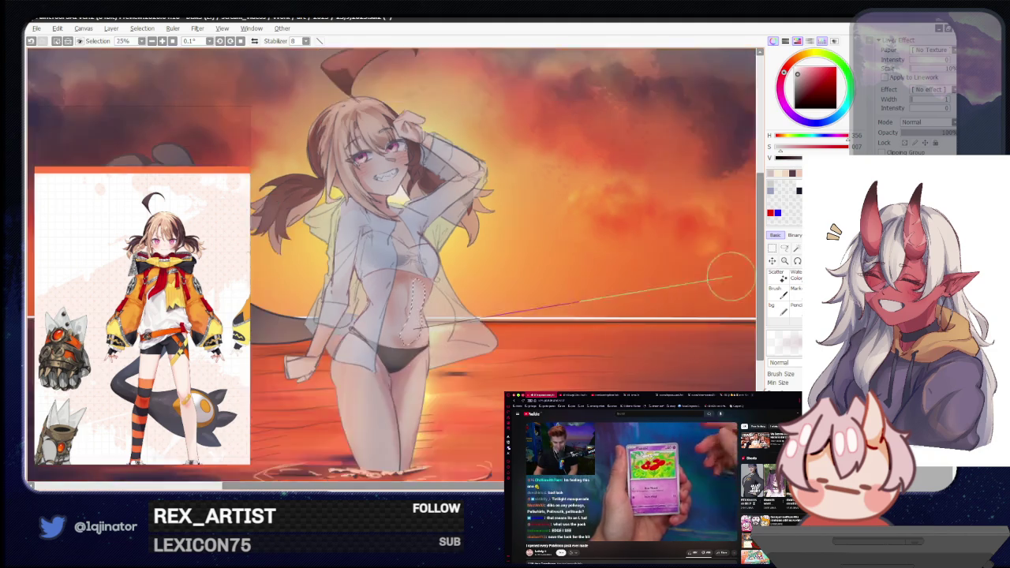
key(ctrl+minus)
key(l)
key(ctrl+plus)
key(ctrl+plus)
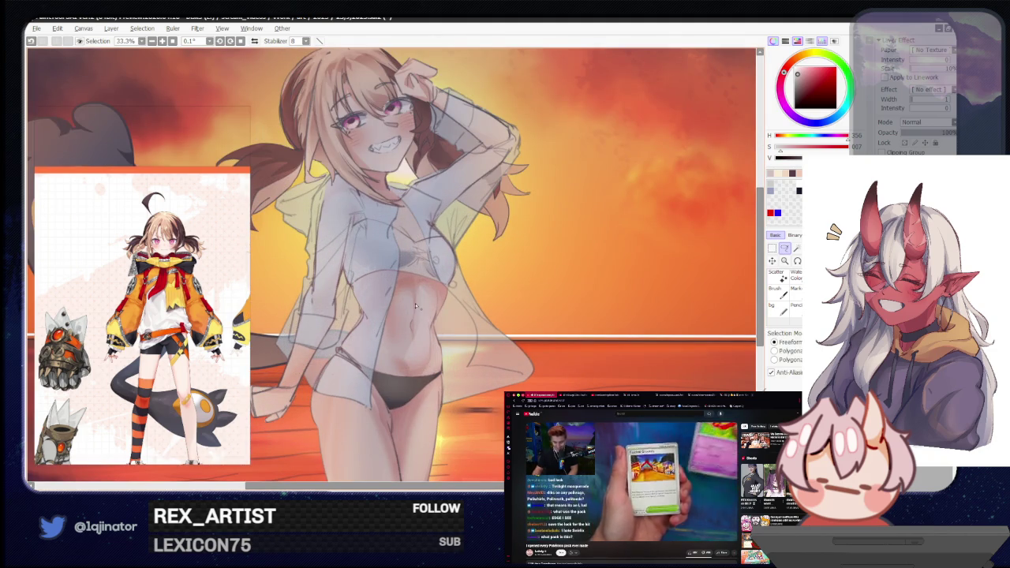
drag(412, 284, 413, 310)
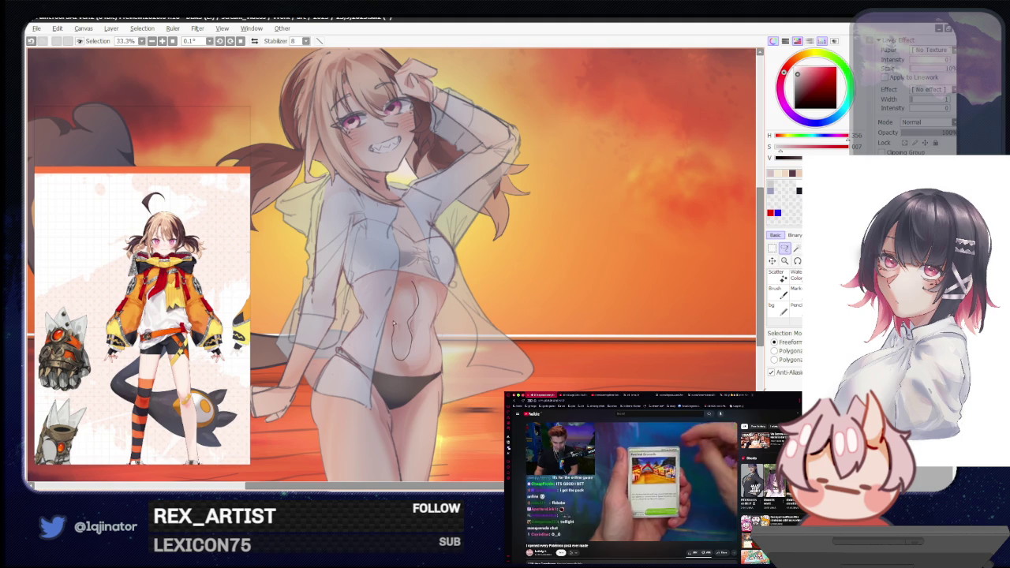
key(b)
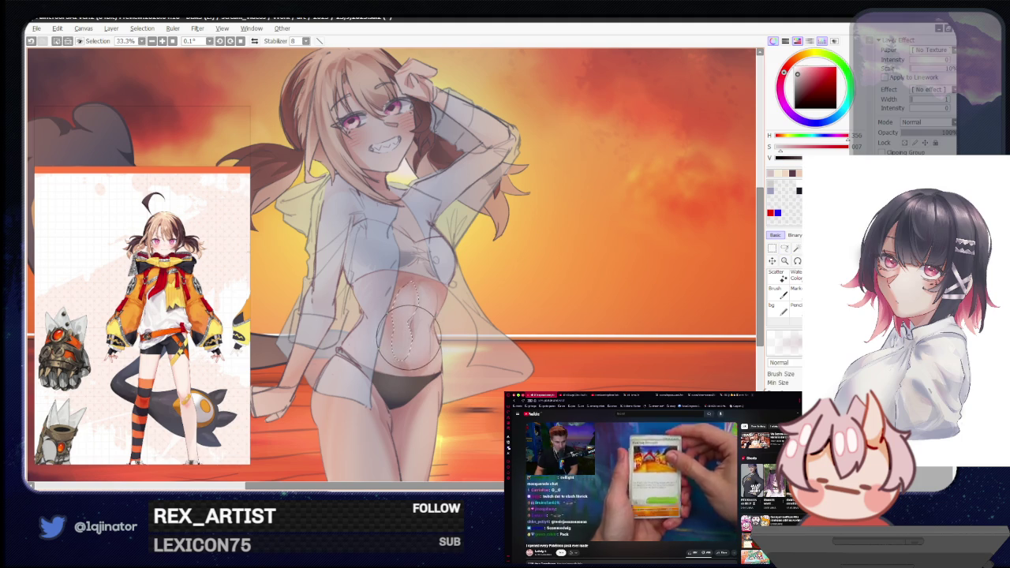
Zoom in and out and pan around the figure to review the belly.
scroll(411, 324, down, 3)
click(785, 248)
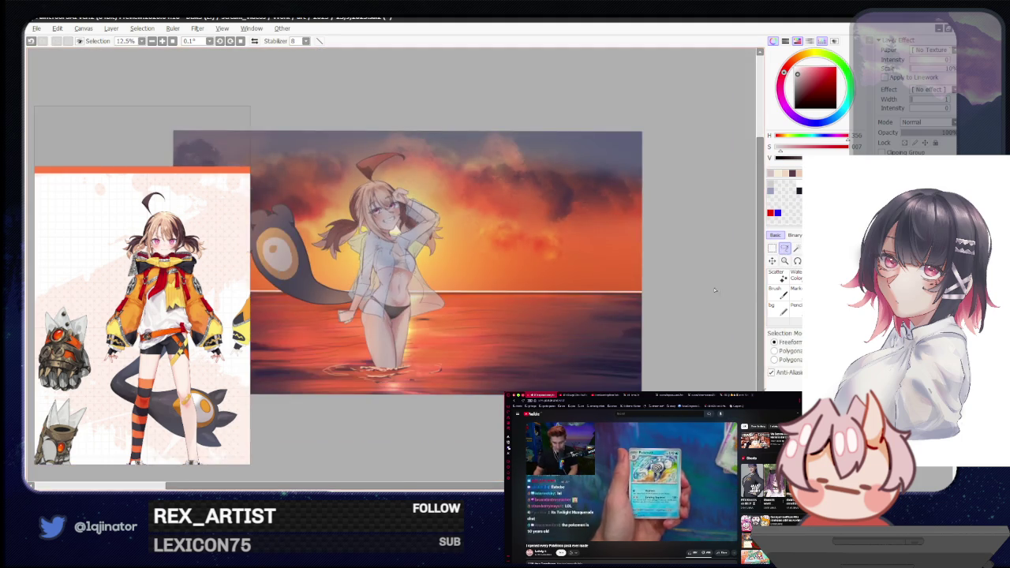
scroll(441, 295, up, 3)
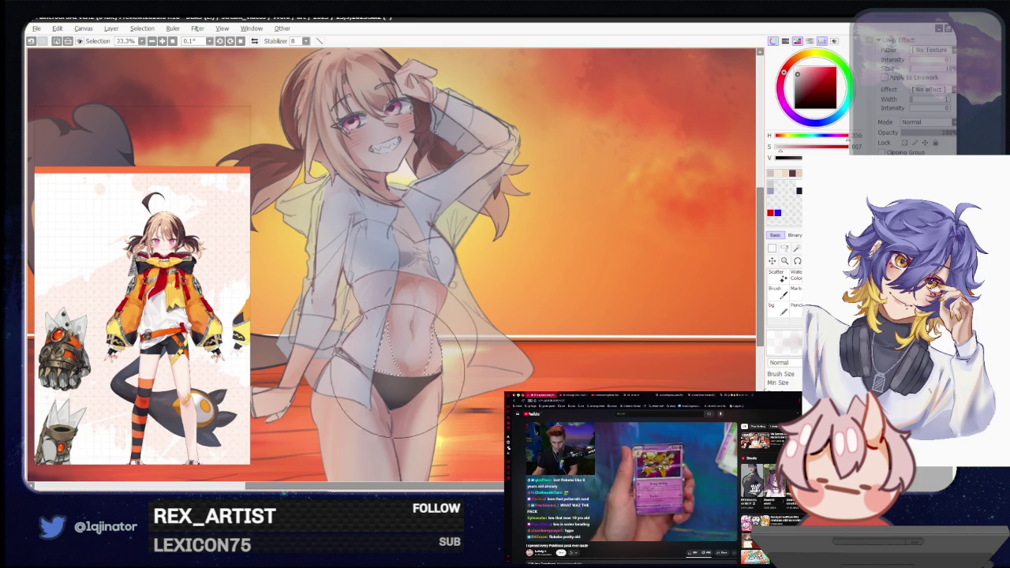
key(b)
scroll(637, 298, down, 1)
scroll(638, 298, down, 1)
key(l)
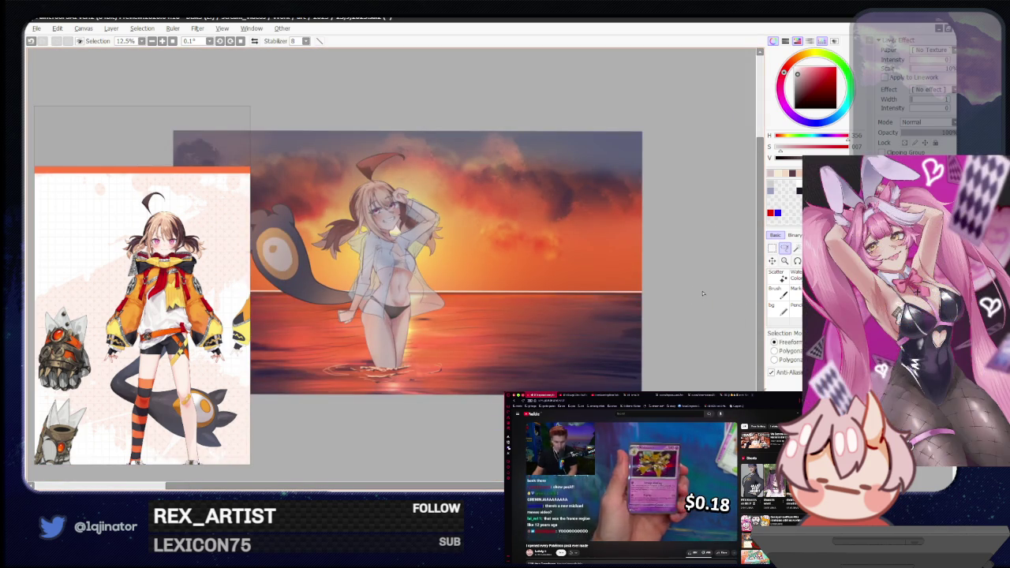
scroll(462, 317, up, 3)
scroll(463, 317, up, 1)
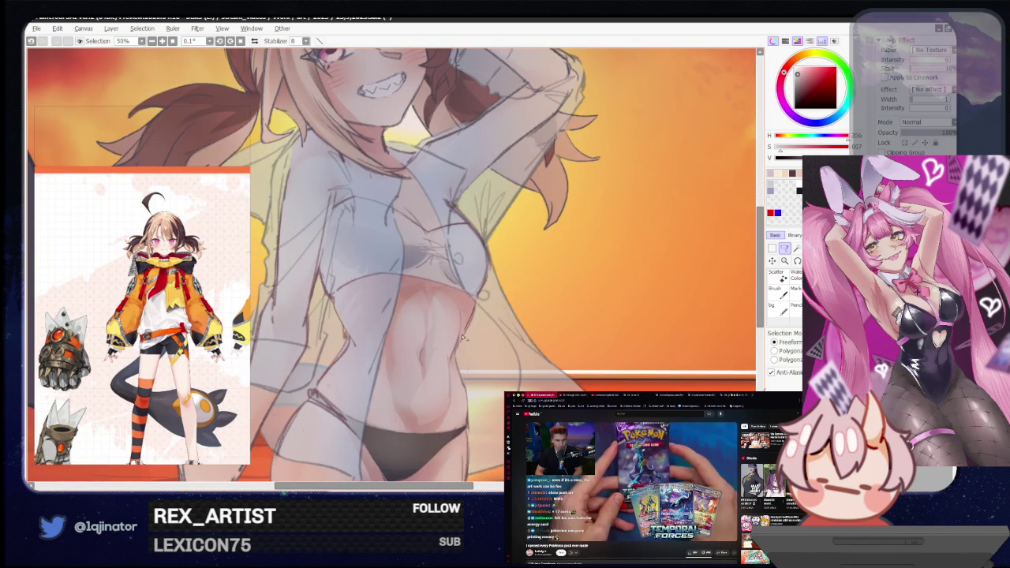
scroll(463, 330, down, 1)
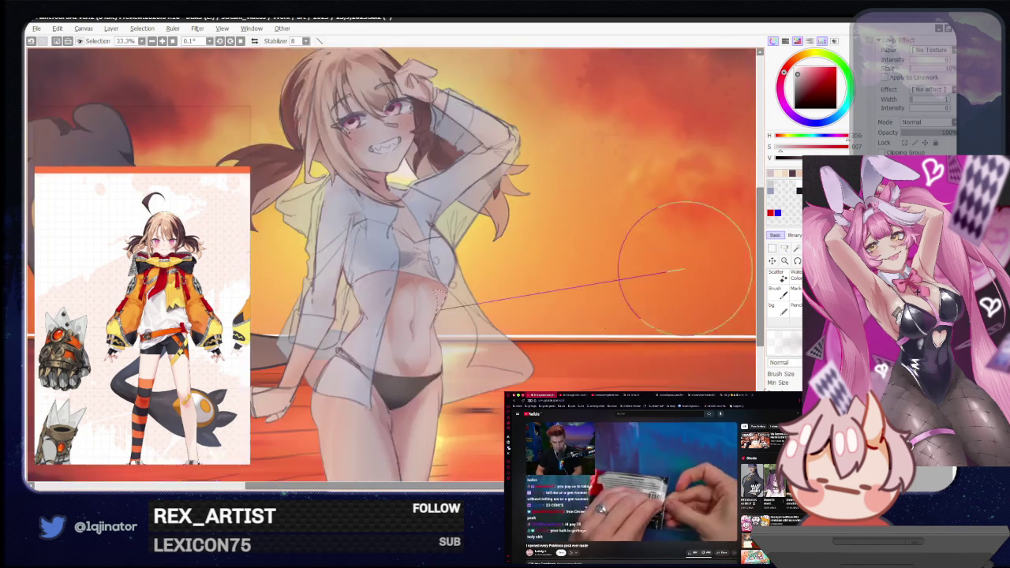
scroll(462, 330, down, 2)
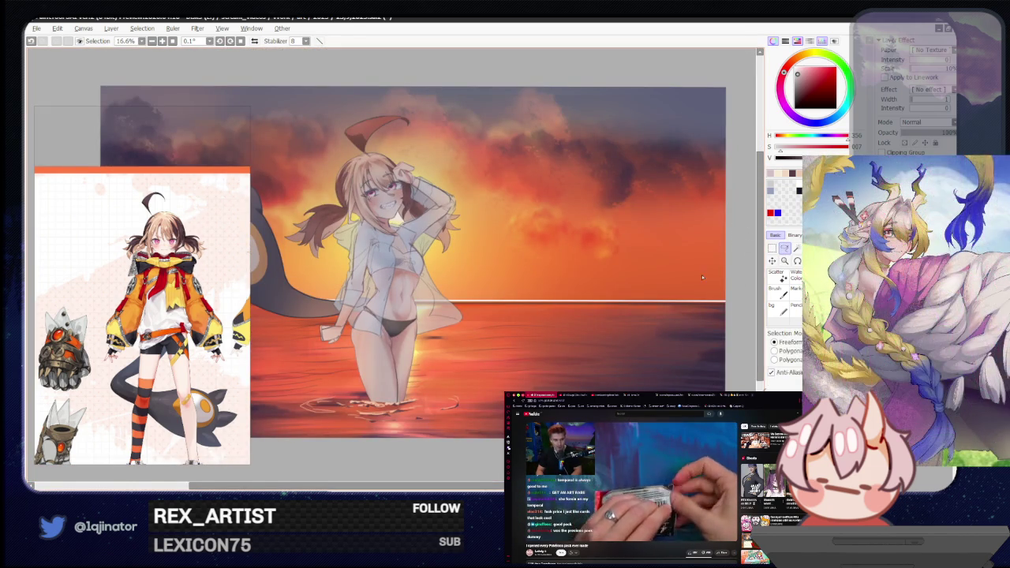
scroll(458, 387, up, 2)
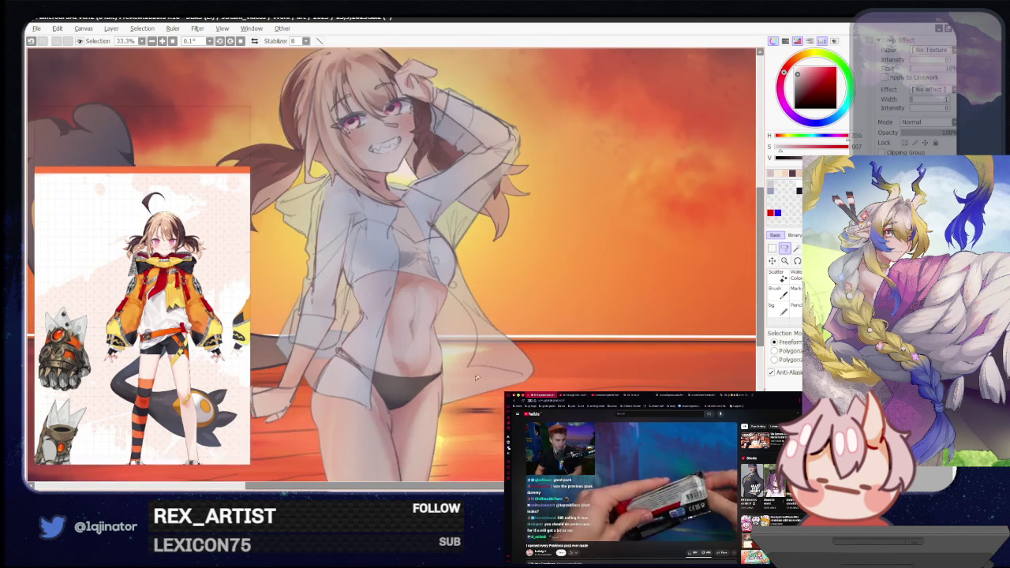
drag(457, 386, 465, 392)
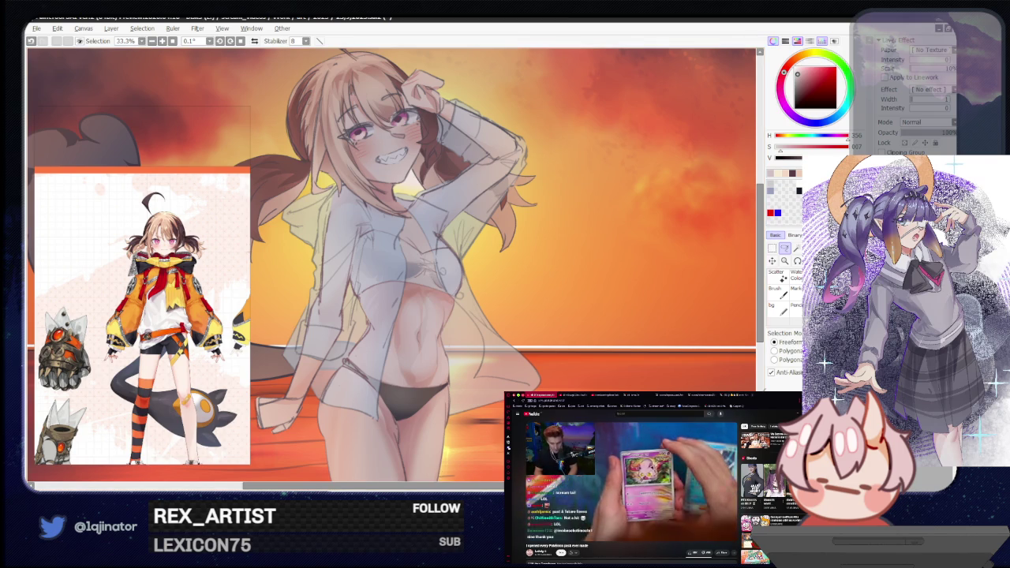
Pan the view and mirror the canvas horizontally to check proportions.
scroll(513, 395, down, 1)
scroll(551, 367, down, 2)
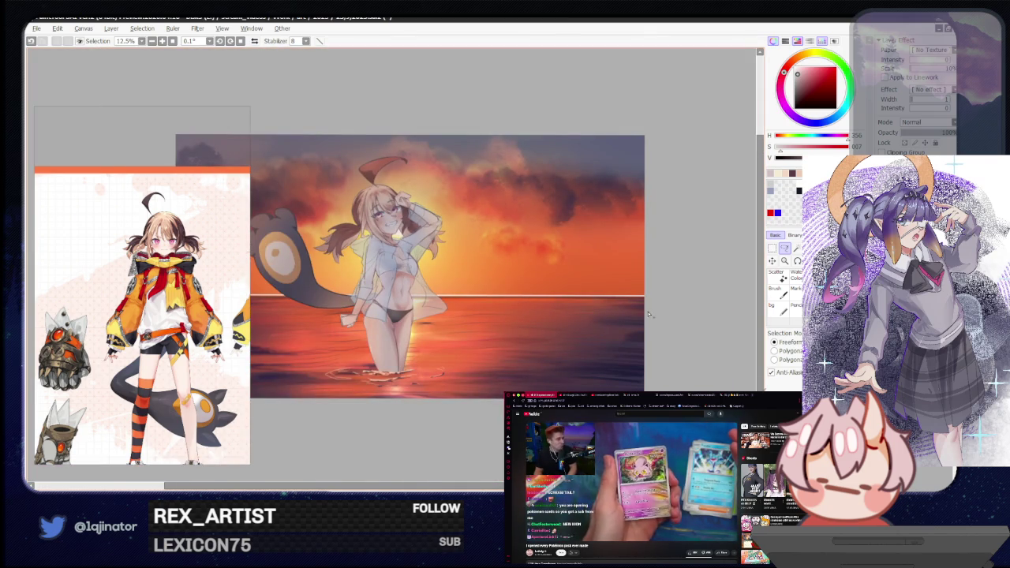
scroll(636, 323, up, 2)
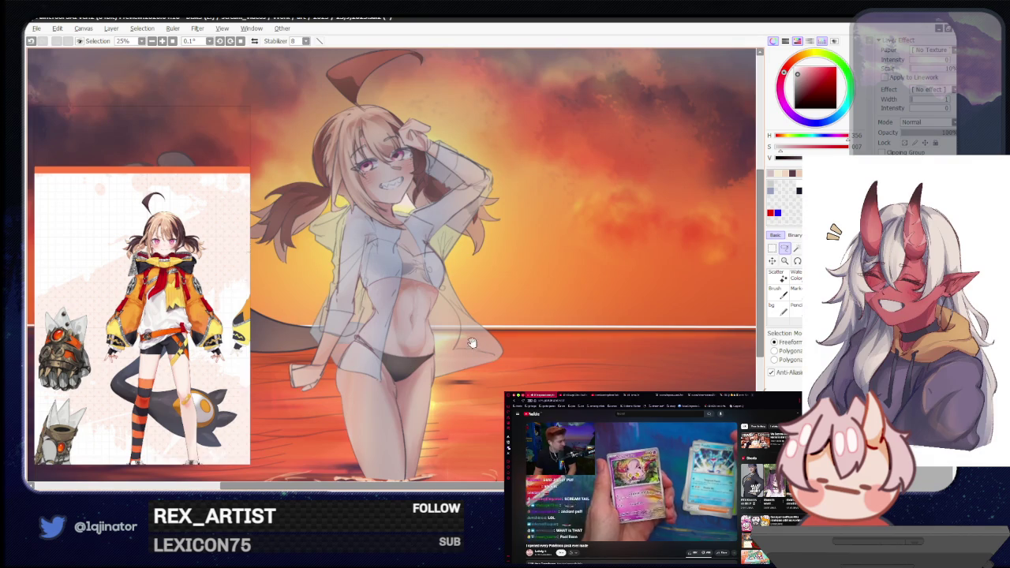
drag(439, 335, 441, 346)
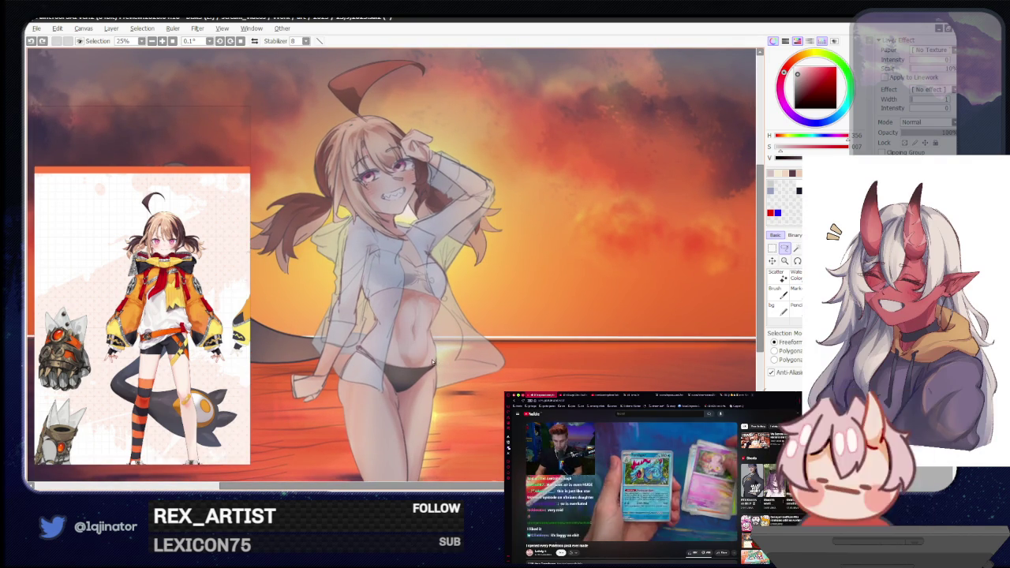
drag(384, 412, 382, 344)
key(h)
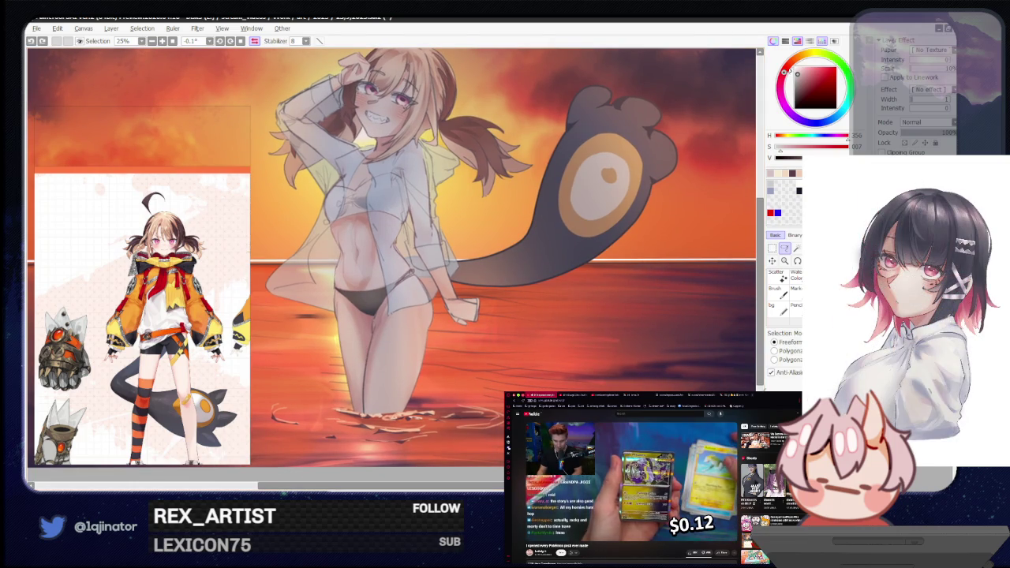
Pick a slightly more saturated colour and lasso-select one of the girl's submerged legs.
alt+click(384, 361)
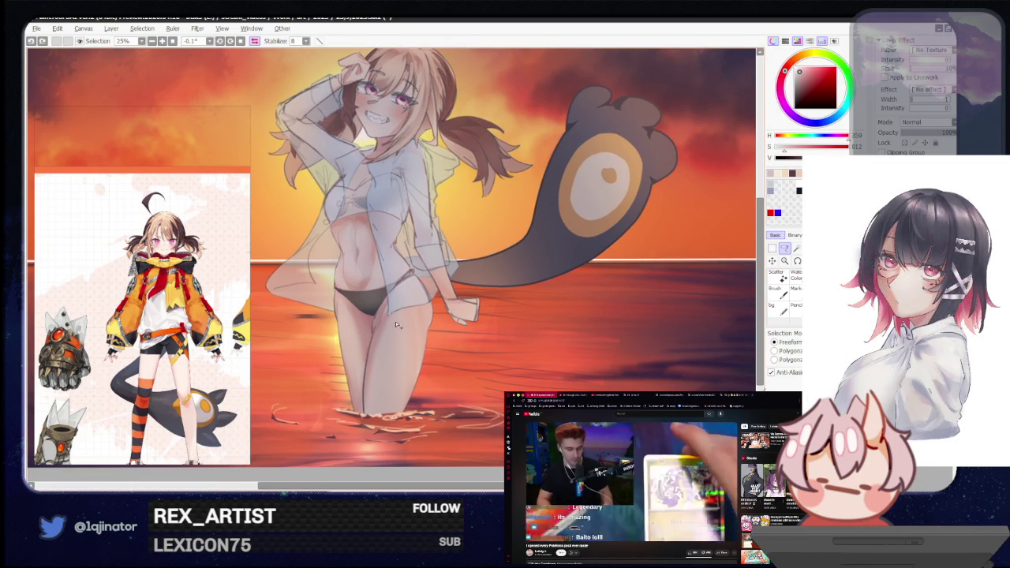
key(b)
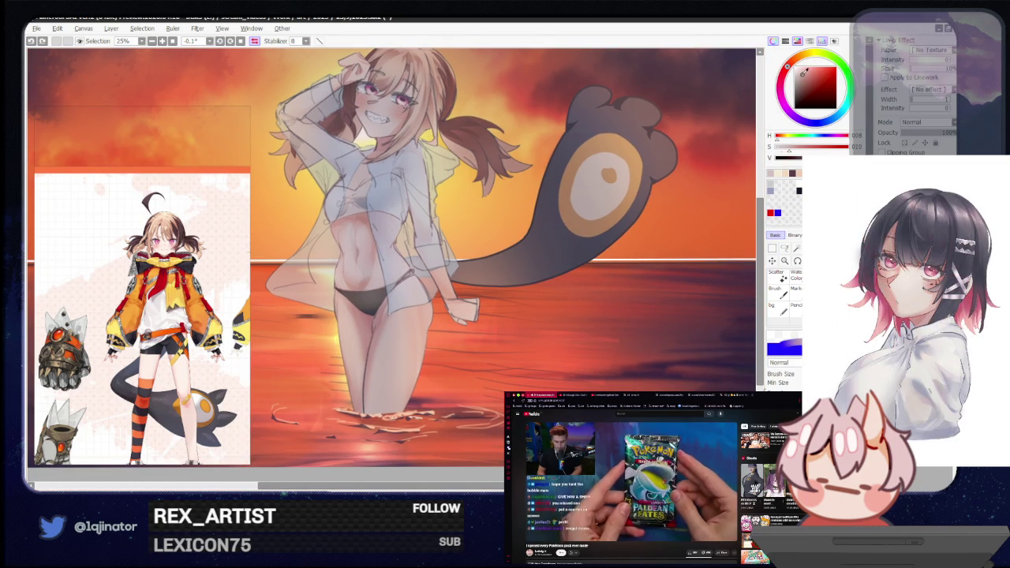
click(784, 248)
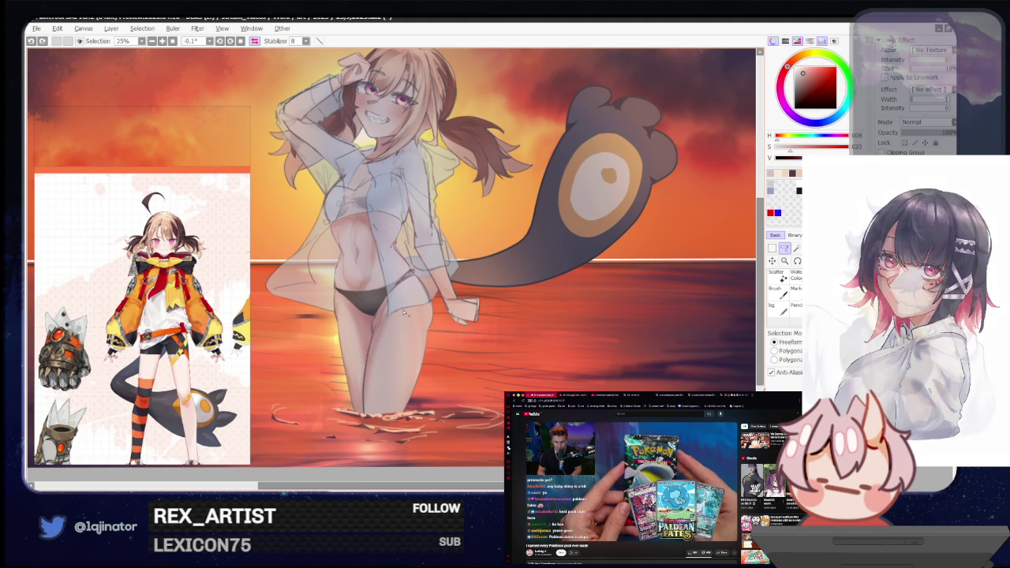
drag(395, 414, 411, 344)
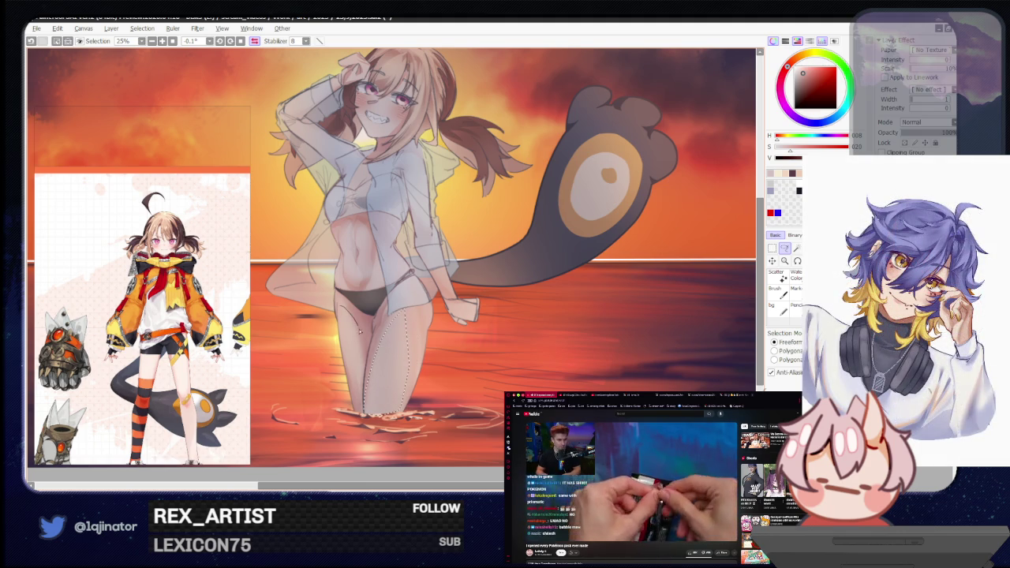
Enlarge the brush to about 550 and paint soft shading over the selected leg.
key(b)
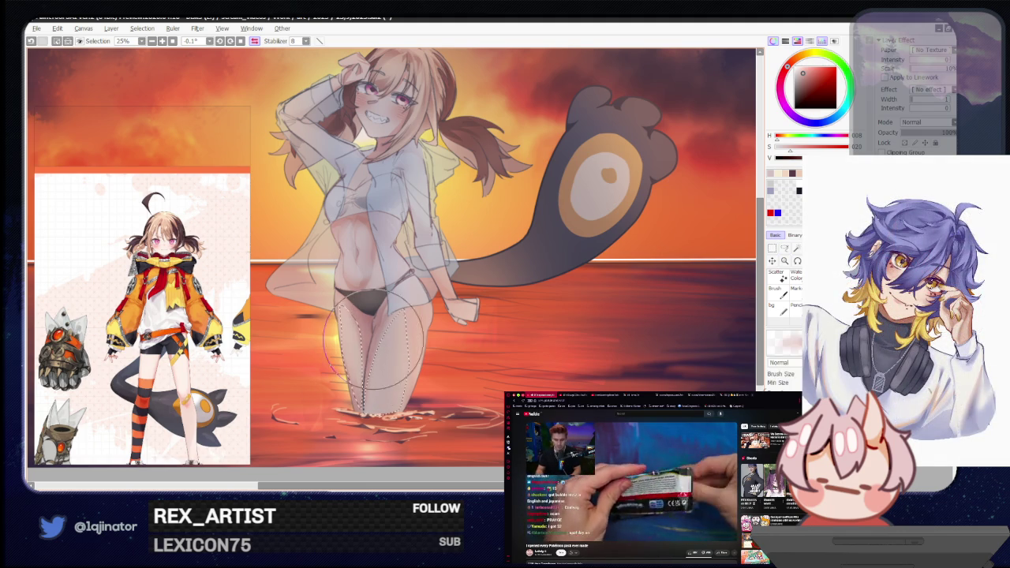
drag(392, 304, 364, 341)
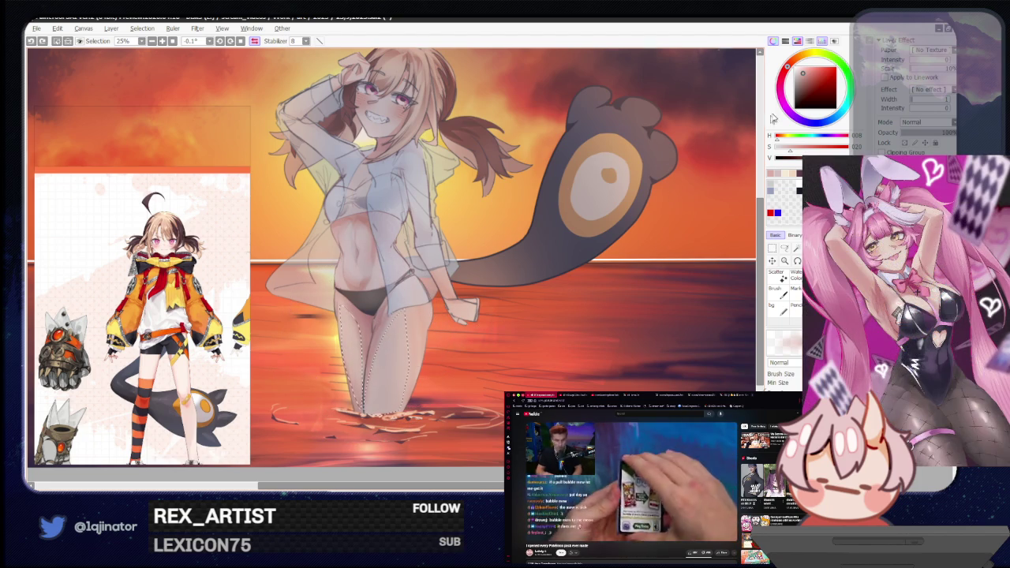
drag(803, 71, 799, 71)
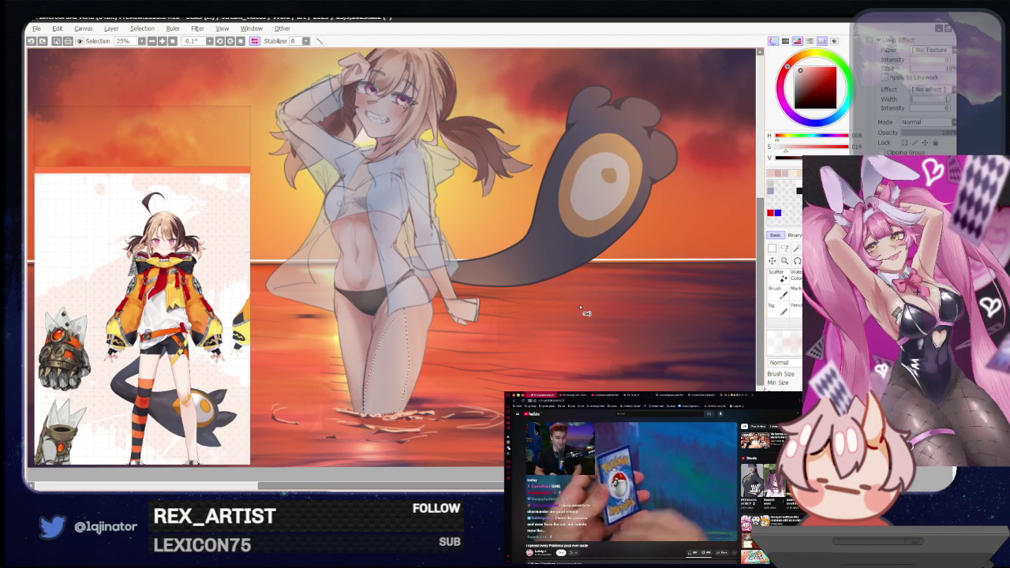
scroll(586, 271, down, 5)
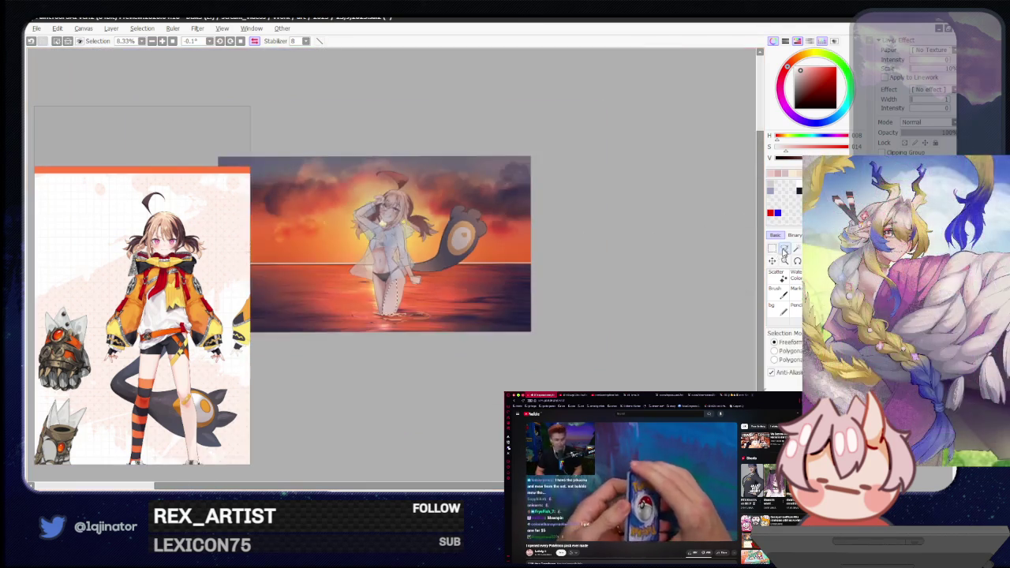
Zoom out to see the whole image, then enlarge the brush for the belly area.
key(l)
scroll(659, 268, up, 1)
scroll(605, 295, up, 1)
scroll(586, 311, up, 1)
scroll(474, 340, up, 1)
key(b)
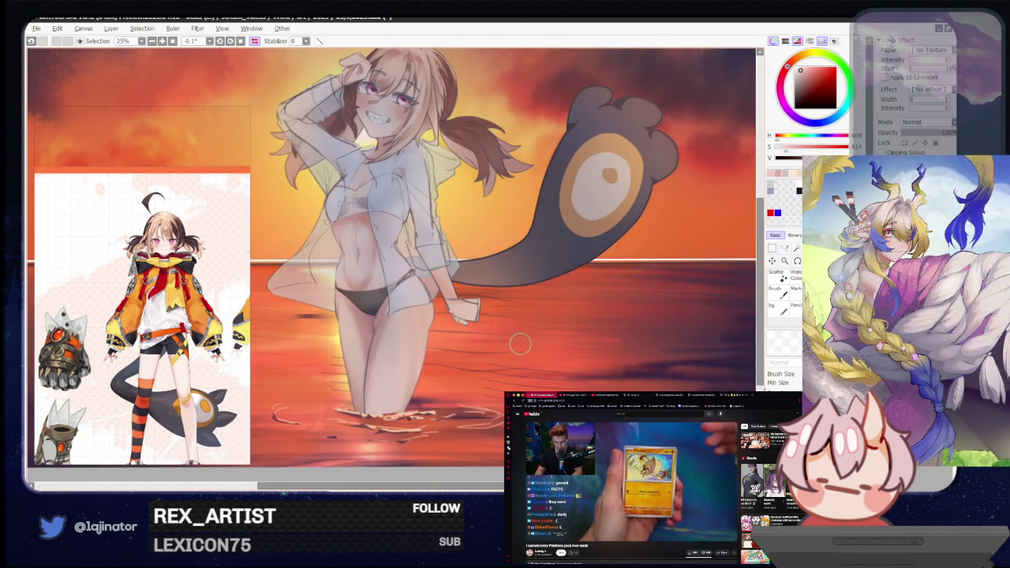
scroll(481, 363, down, 1)
scroll(410, 308, up, 1)
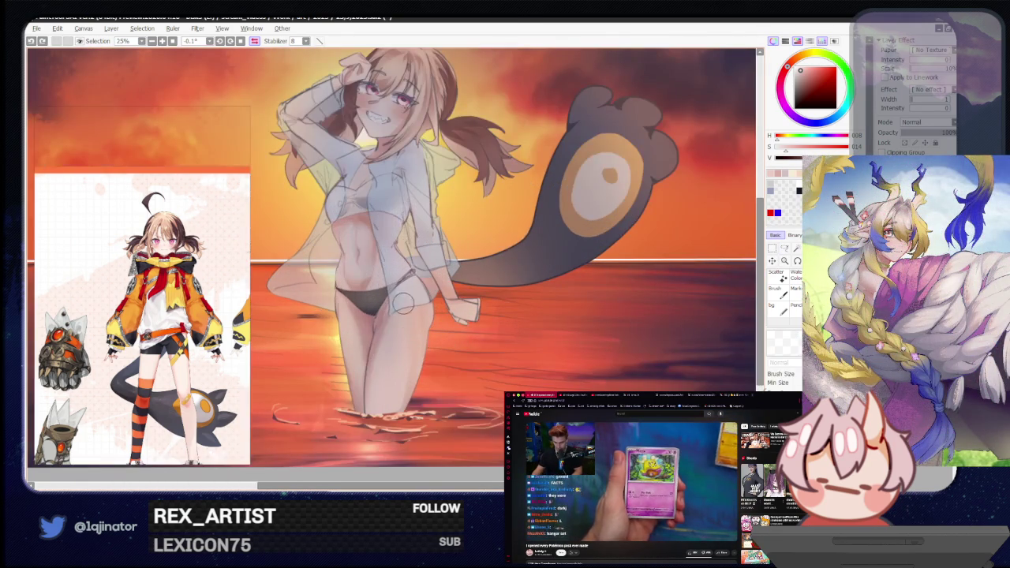
drag(361, 262, 395, 237)
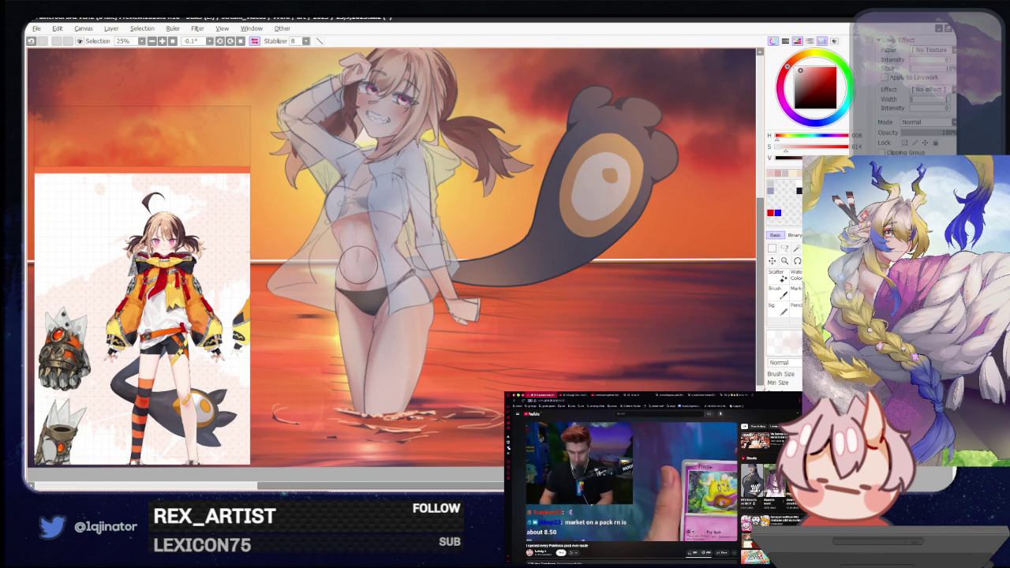
scroll(442, 292, up, 2)
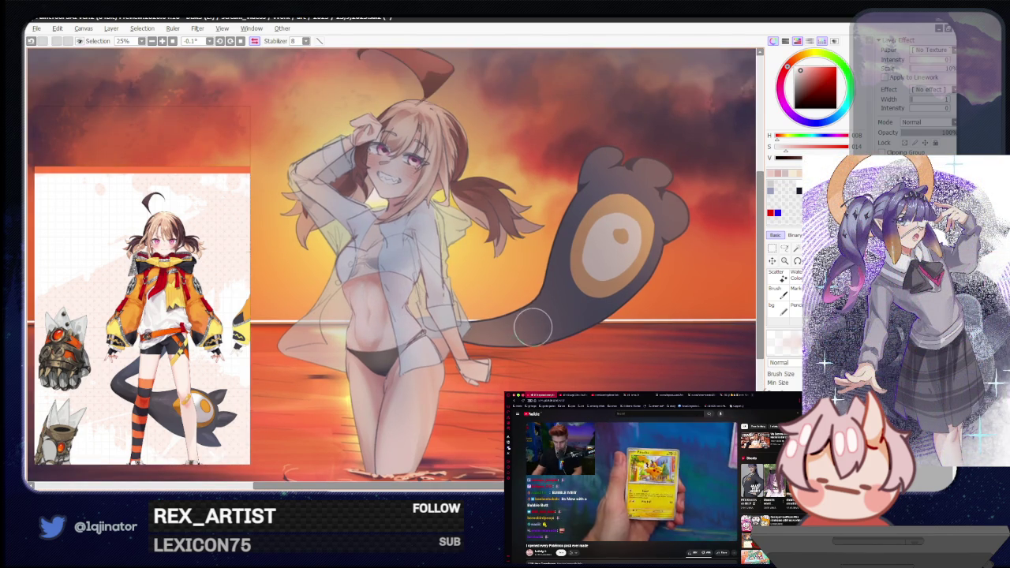
scroll(724, 289, down, 1)
key(a)
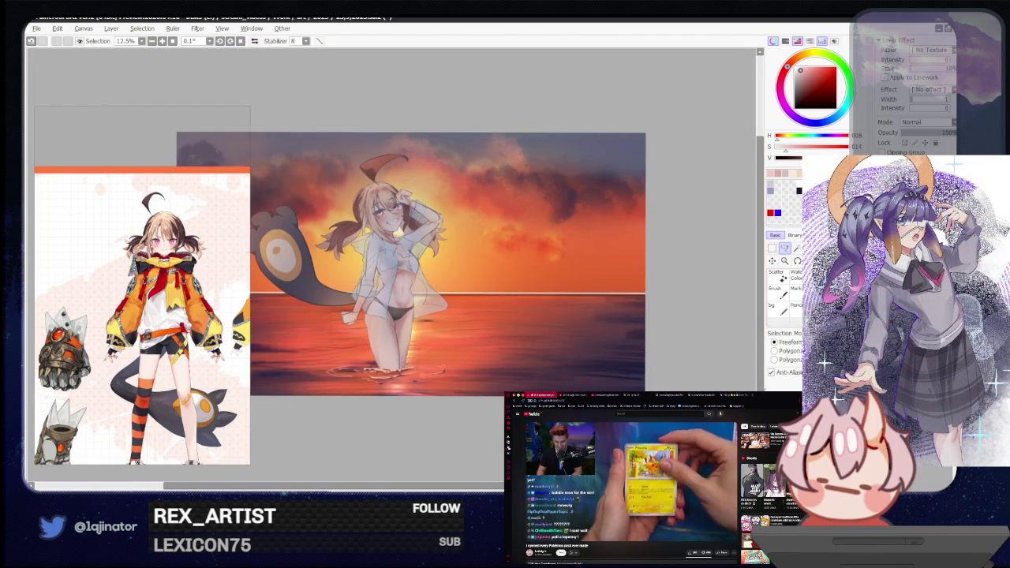
key(alt+Tab)
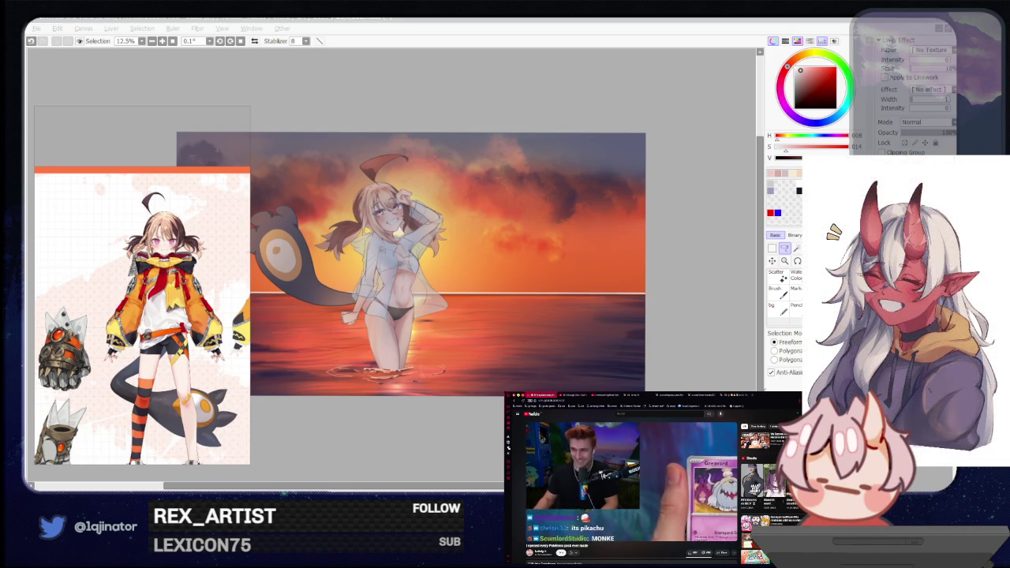
key(alt+Tab)
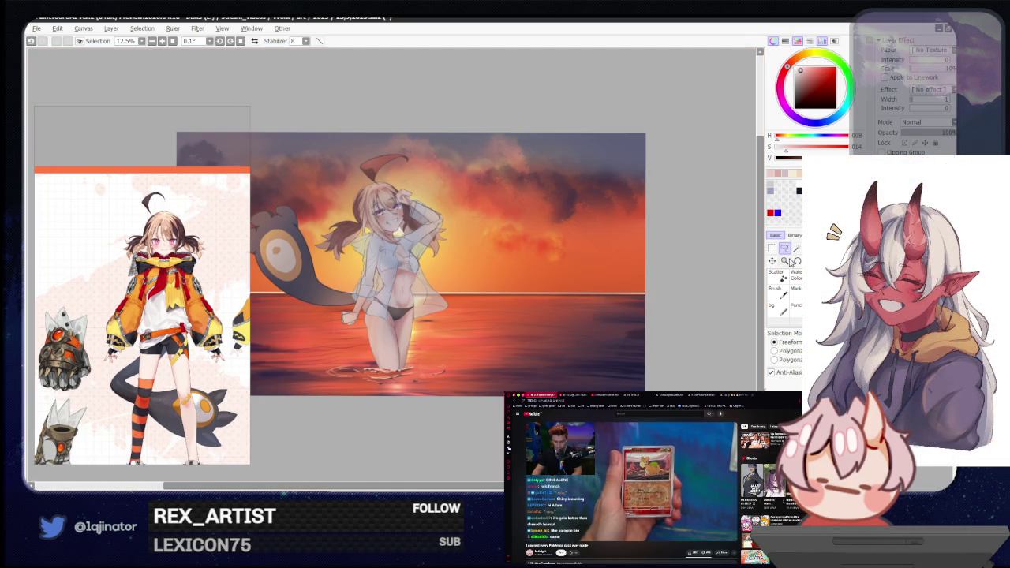
drag(440, 316, 433, 398)
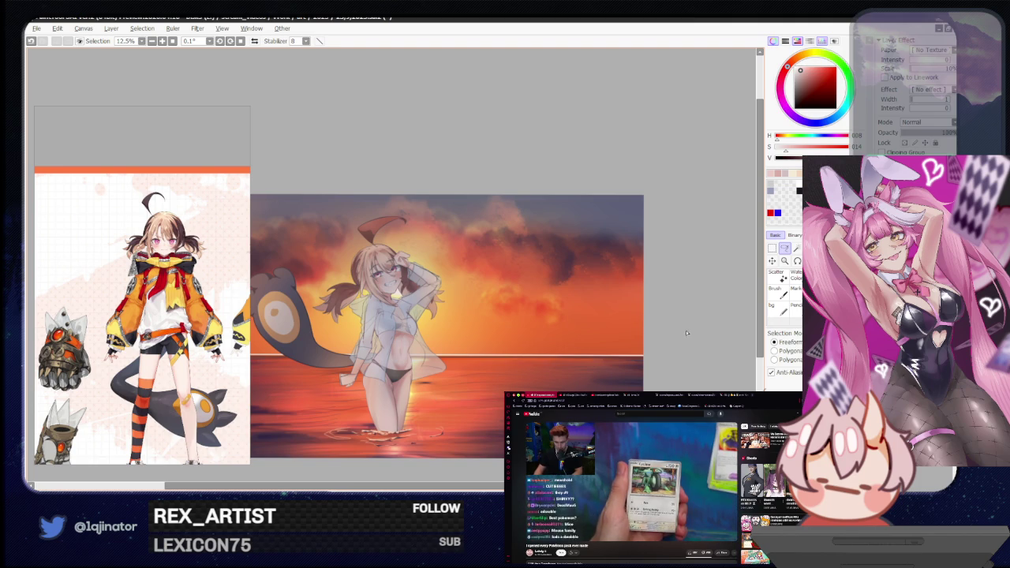
scroll(688, 333, up, 2)
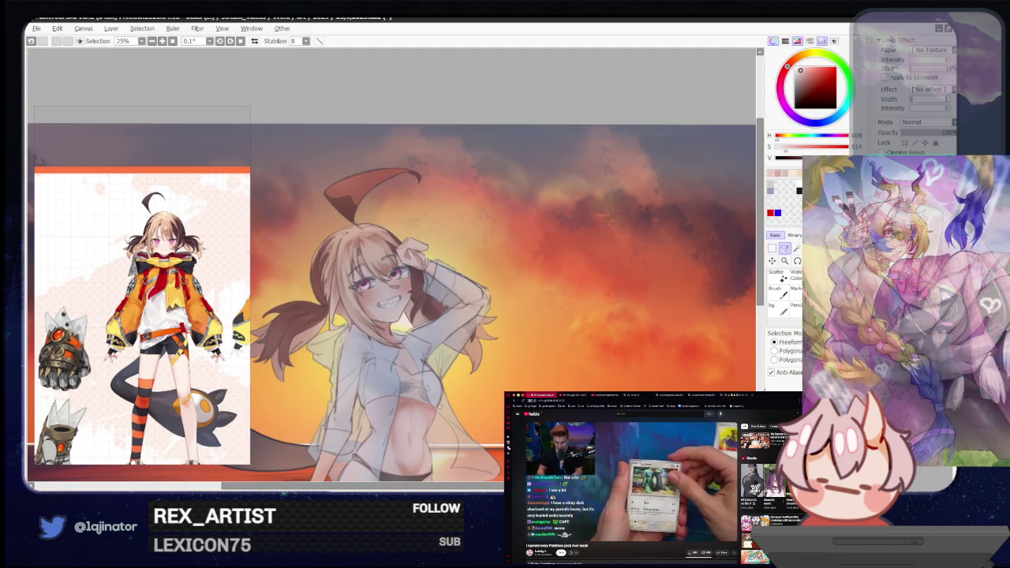
Eyedrop a muted magenta from the painting, dab it beside the eye, then sample a paler tone.
scroll(399, 318, up, 2)
drag(399, 318, 430, 346)
alt+click(379, 323)
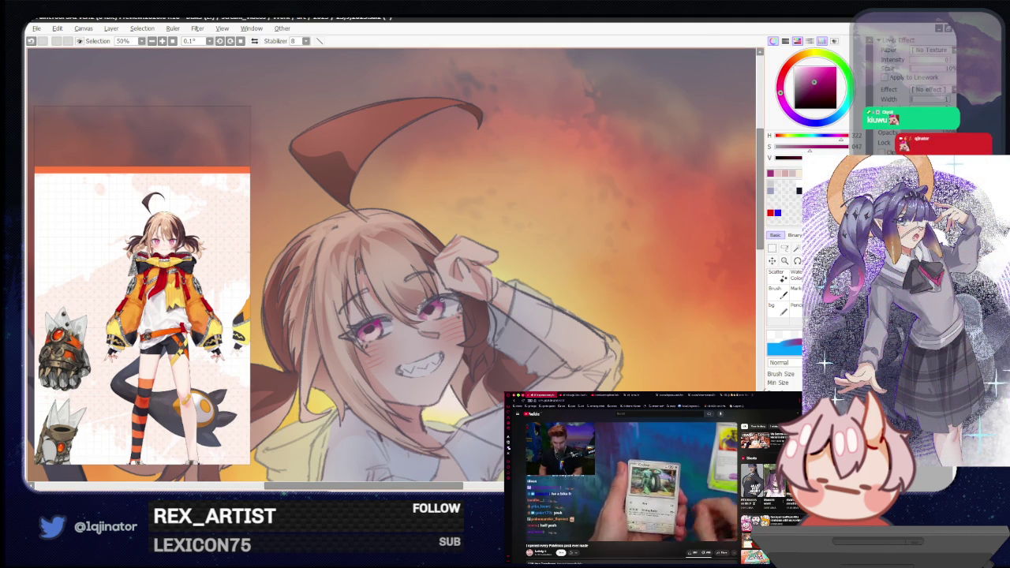
drag(439, 300, 448, 303)
right_click(629, 214)
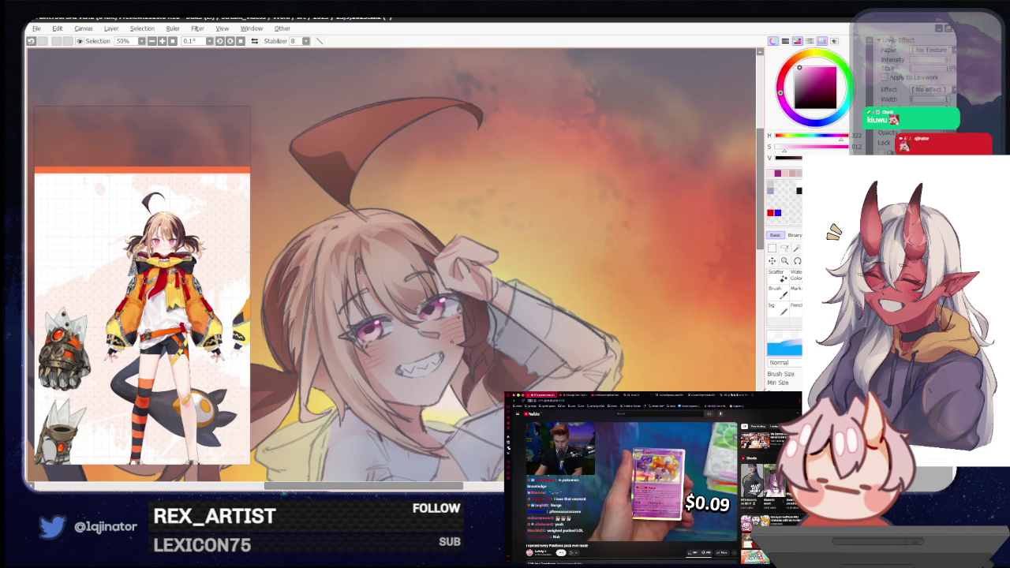
scroll(631, 323, down, 3)
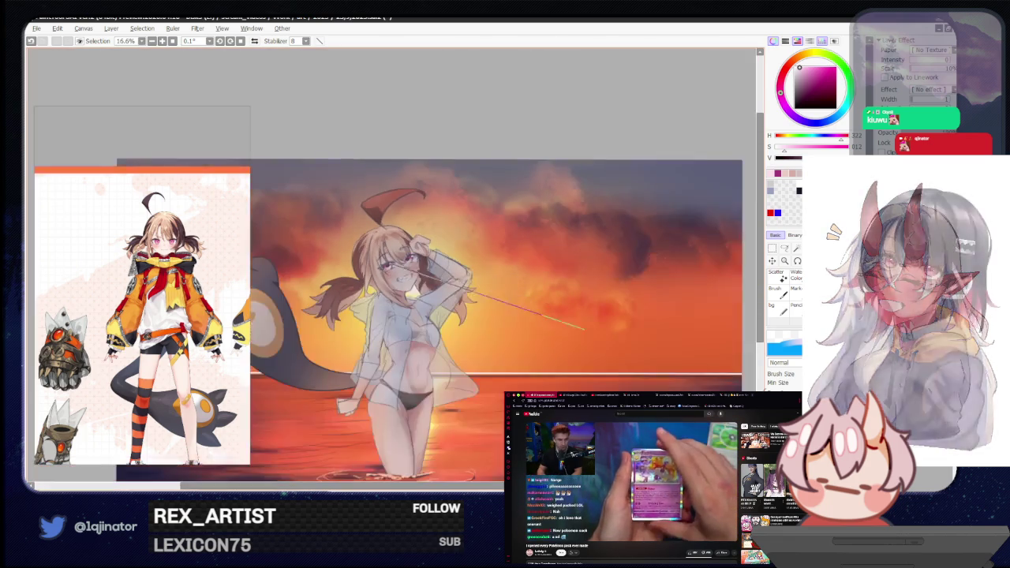
scroll(426, 284, down, 1)
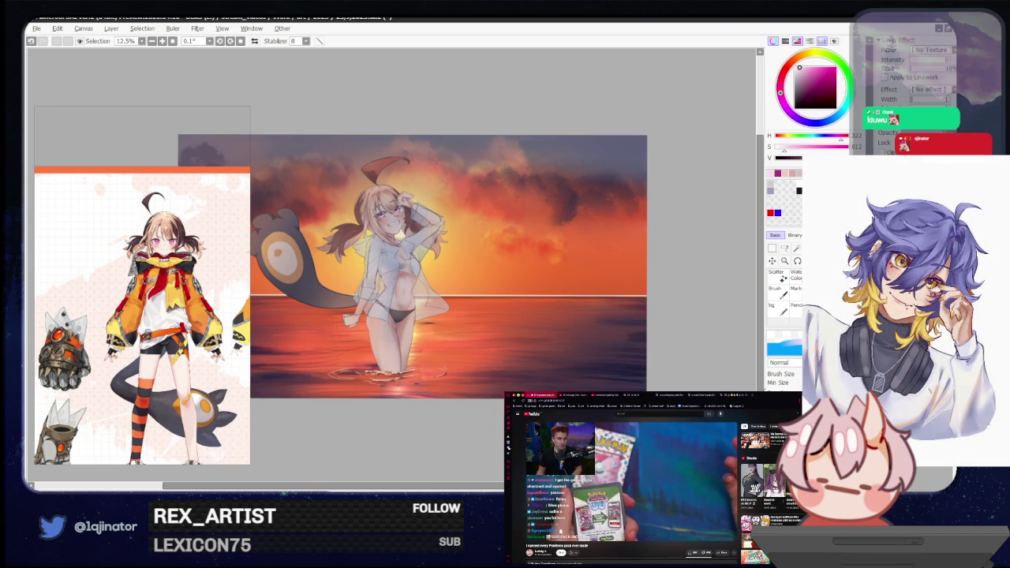
Pick blue, clear the old selection, and lasso an area of the girl's shirt.
key(ctrl+plus)
key(ctrl+plus)
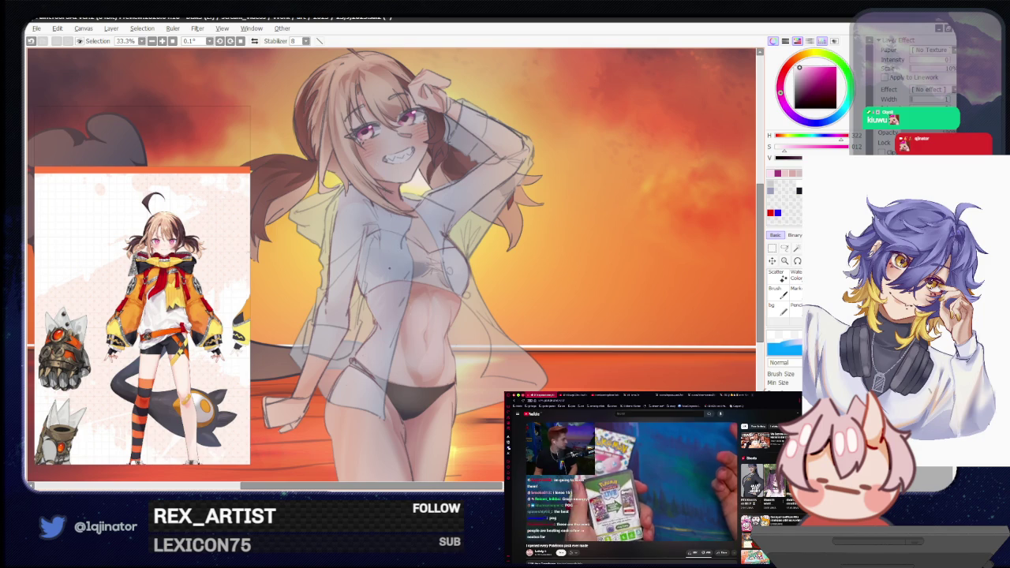
click(791, 163)
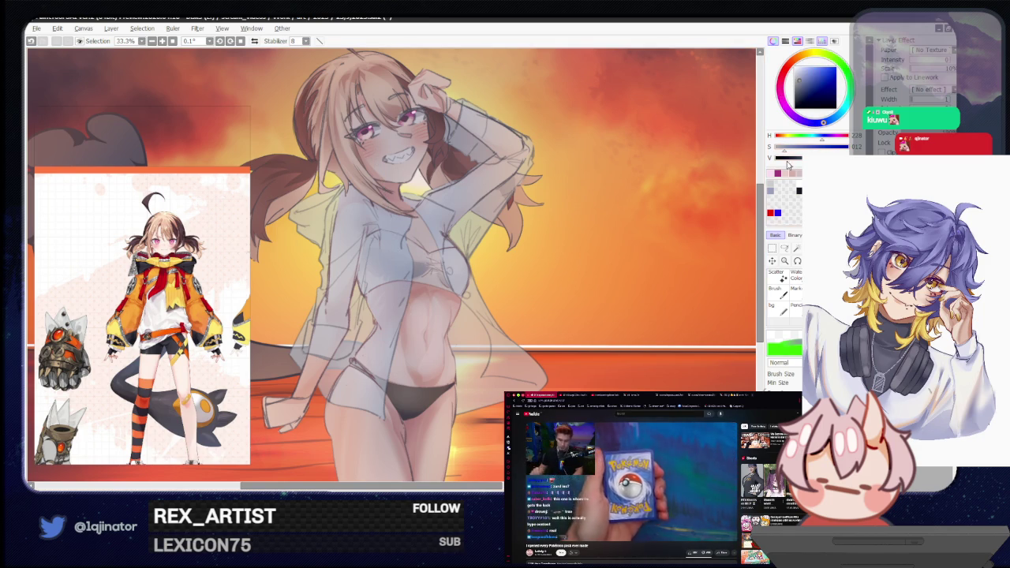
click(784, 247)
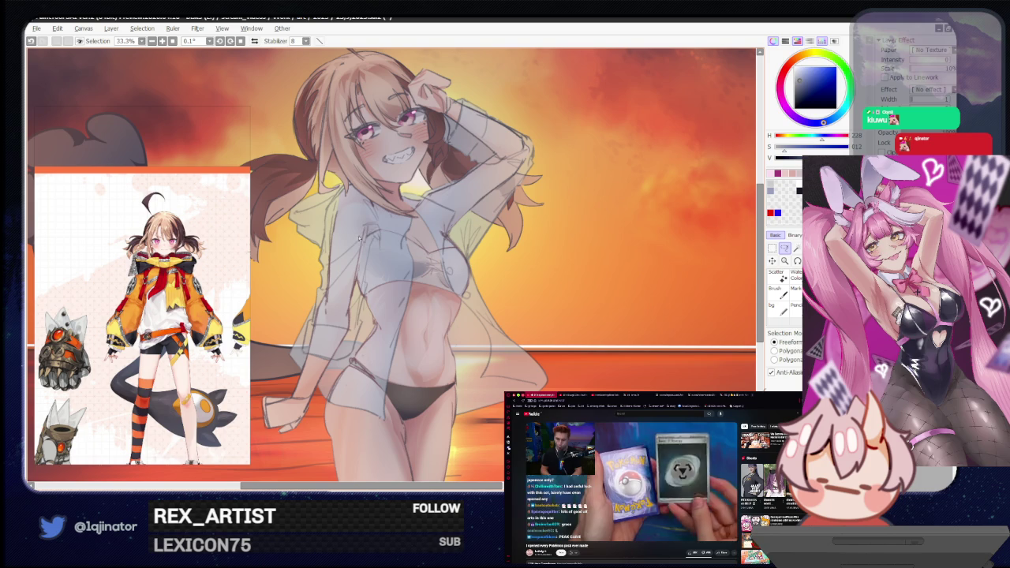
key(ctrl+d)
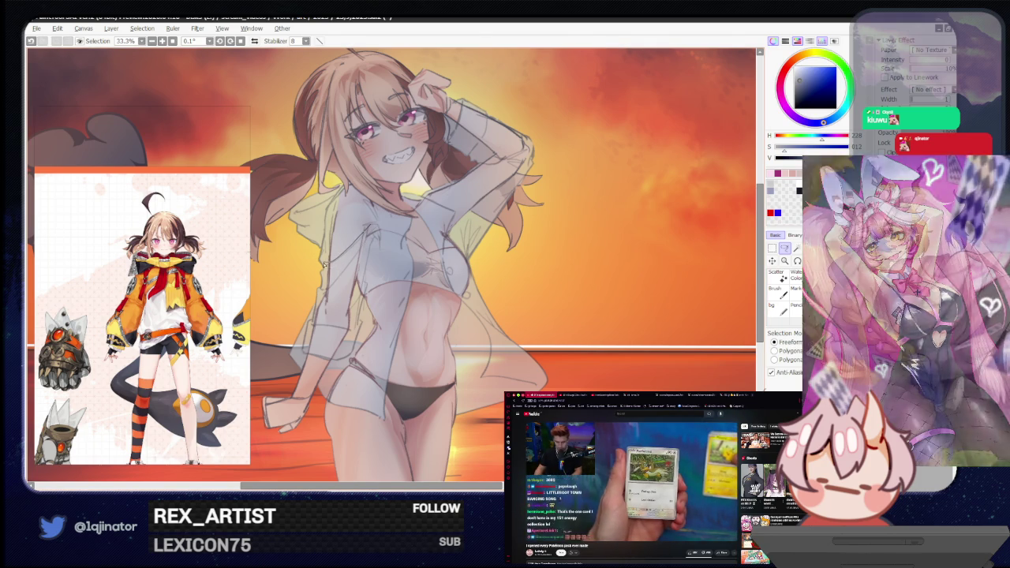
drag(345, 268, 360, 251)
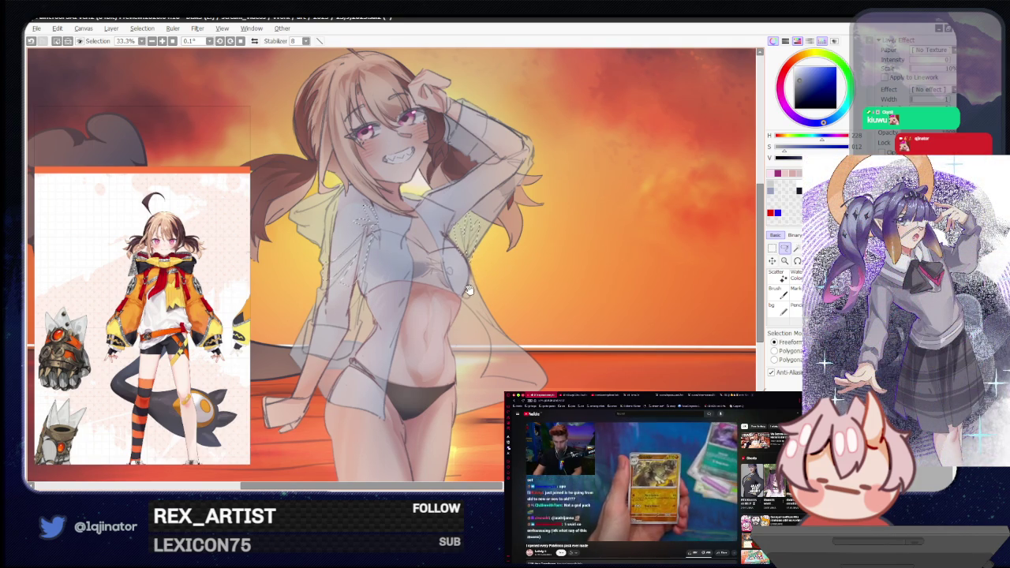
Pan and rotate the view upright to frame the legs and water, then enlarge the brush.
drag(468, 291, 468, 271)
drag(474, 196, 487, 194)
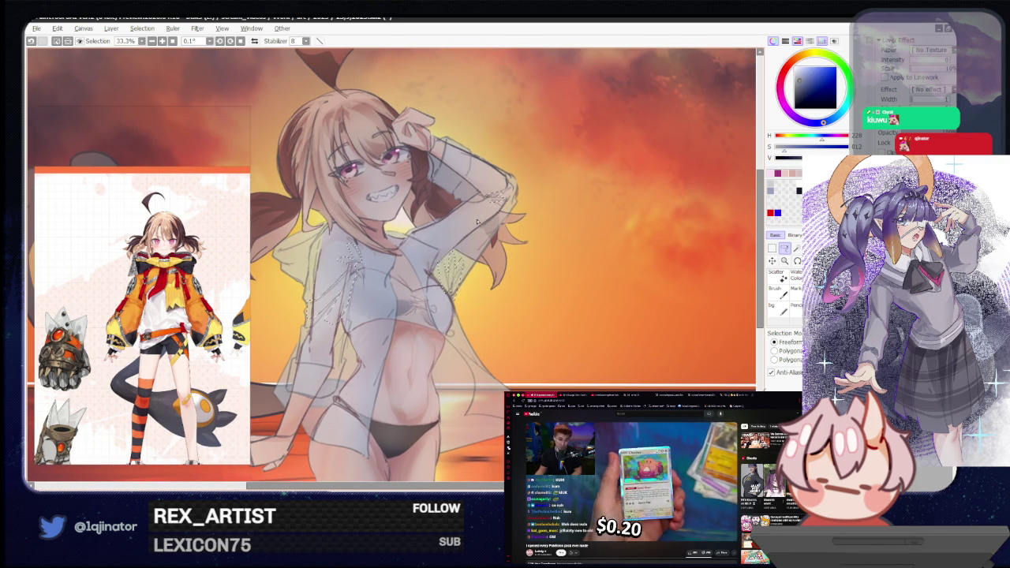
drag(477, 220, 374, 272)
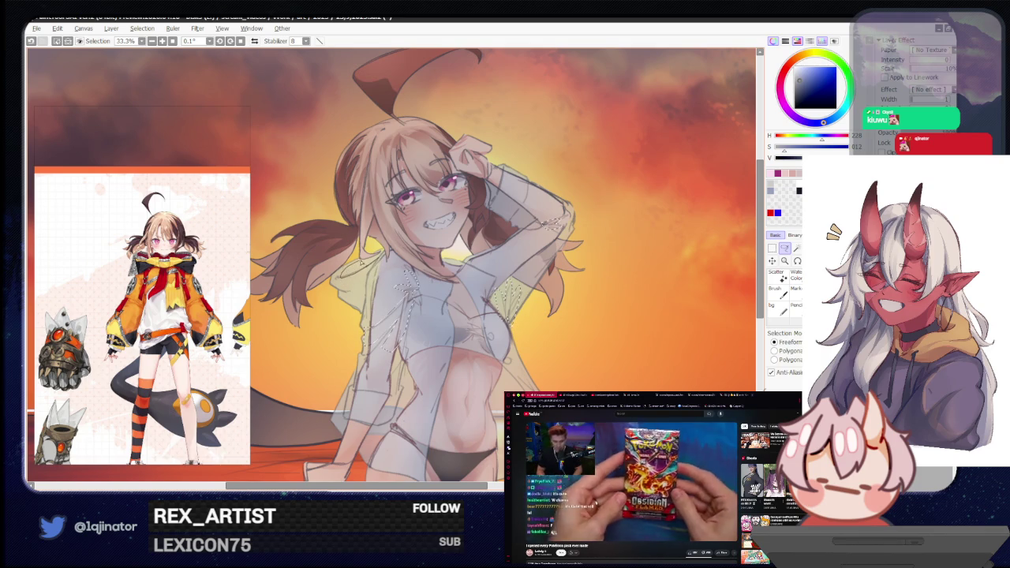
drag(381, 254, 379, 169)
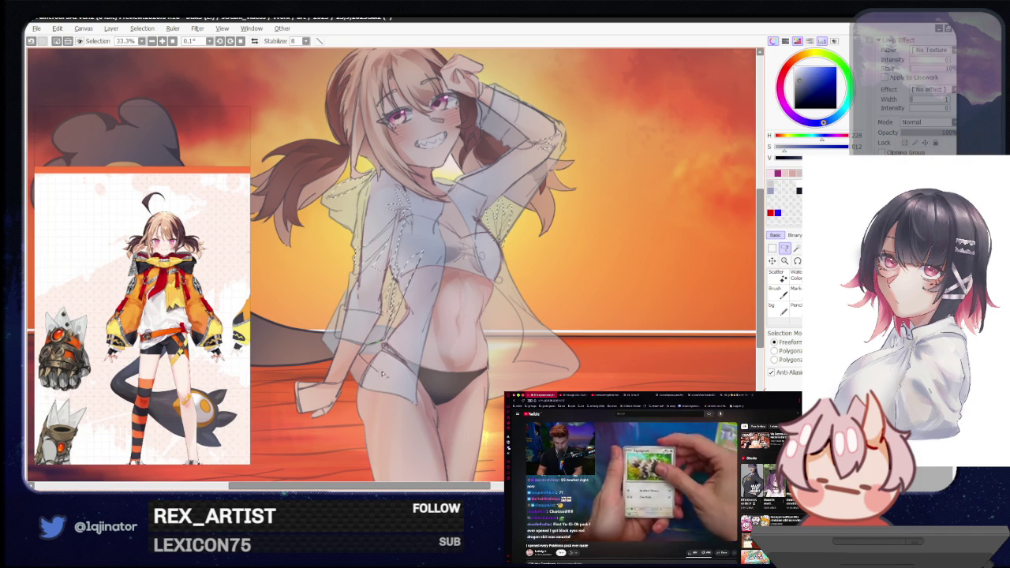
drag(579, 285, 532, 297)
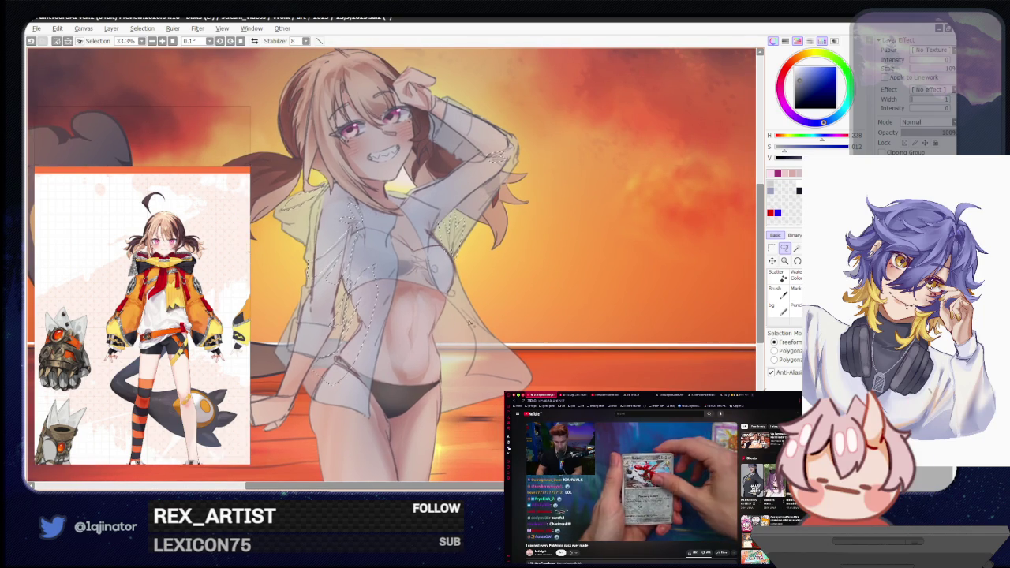
drag(438, 226, 451, 250)
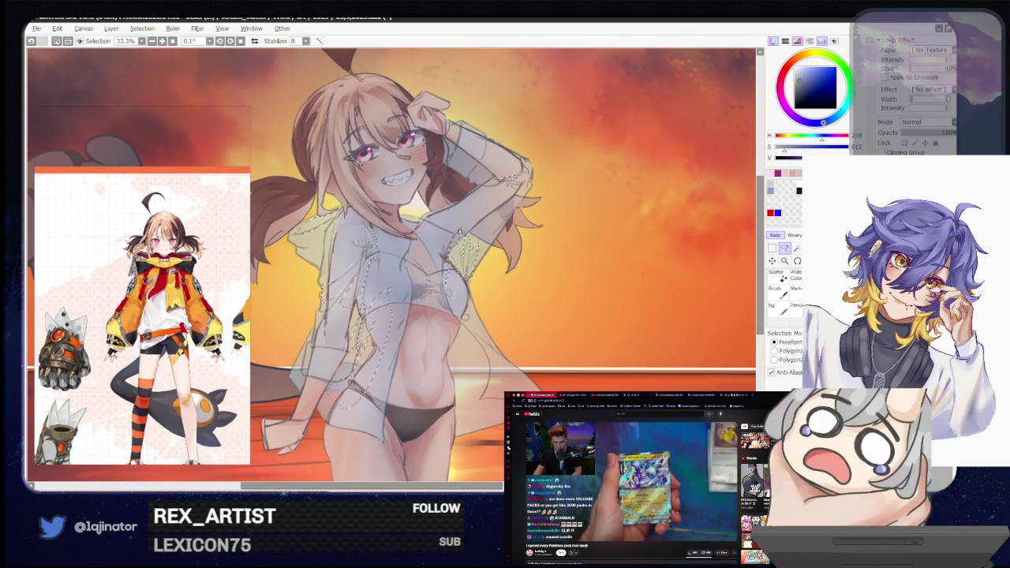
scroll(456, 184, down, 1)
key(bracketright)
key(bracketright)
key(bracketright)
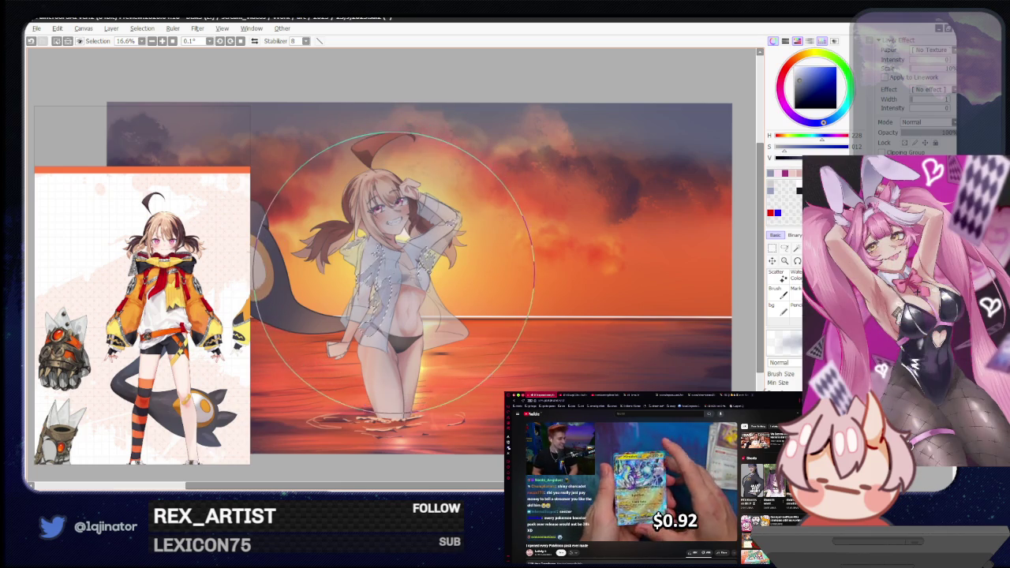
Compare the last face and shirt change with undo and redo, then mirror the view back.
click(784, 248)
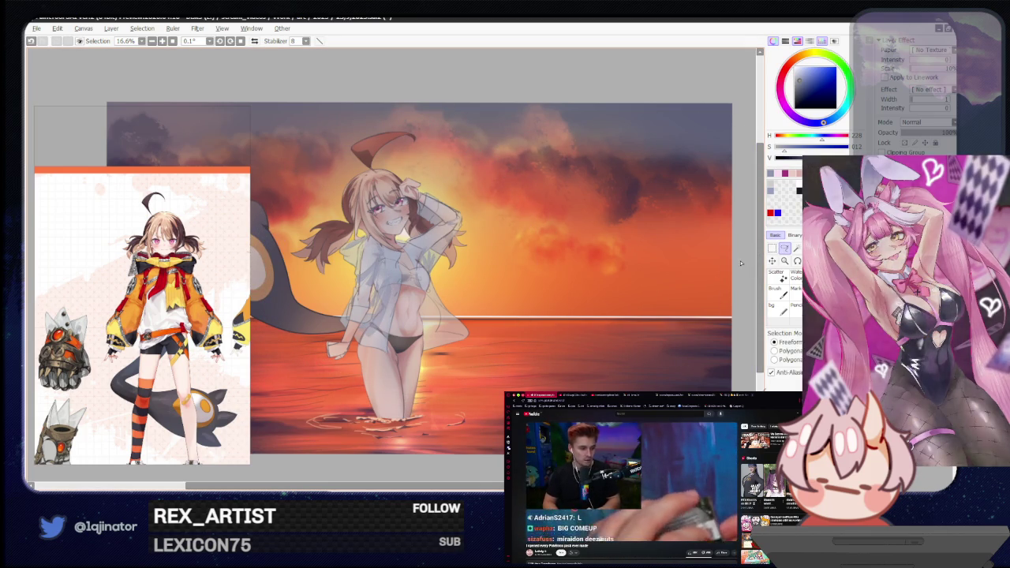
scroll(544, 348, down, 1)
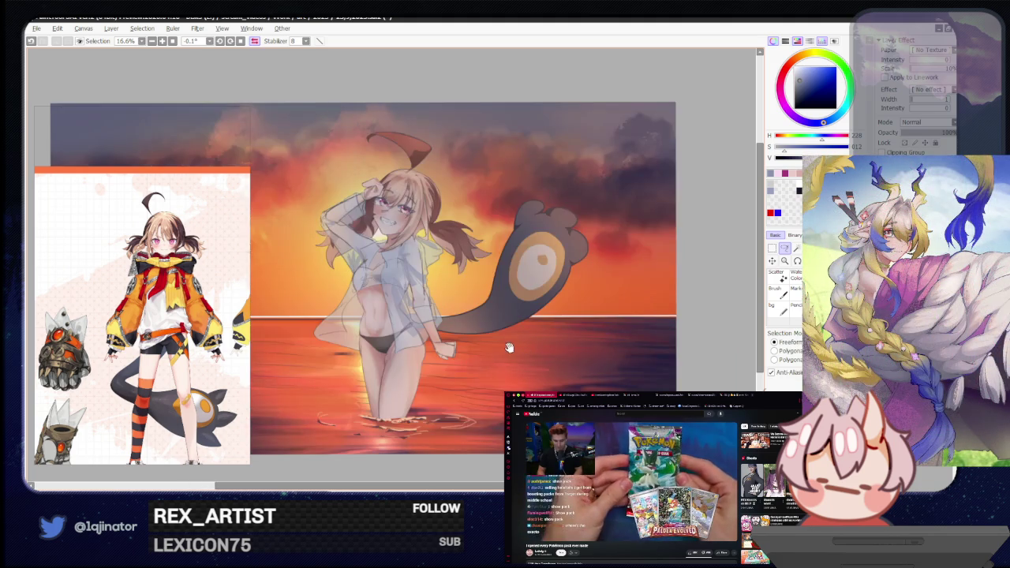
scroll(564, 349, down, 1)
scroll(584, 352, down, 1)
scroll(603, 353, down, 1)
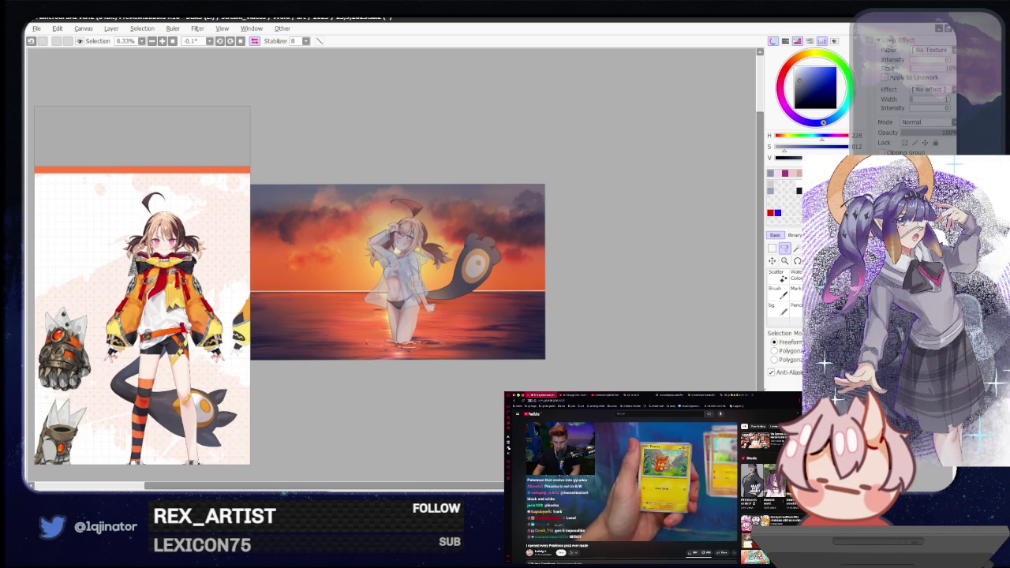
scroll(635, 321, up, 1)
scroll(635, 321, up, 1)
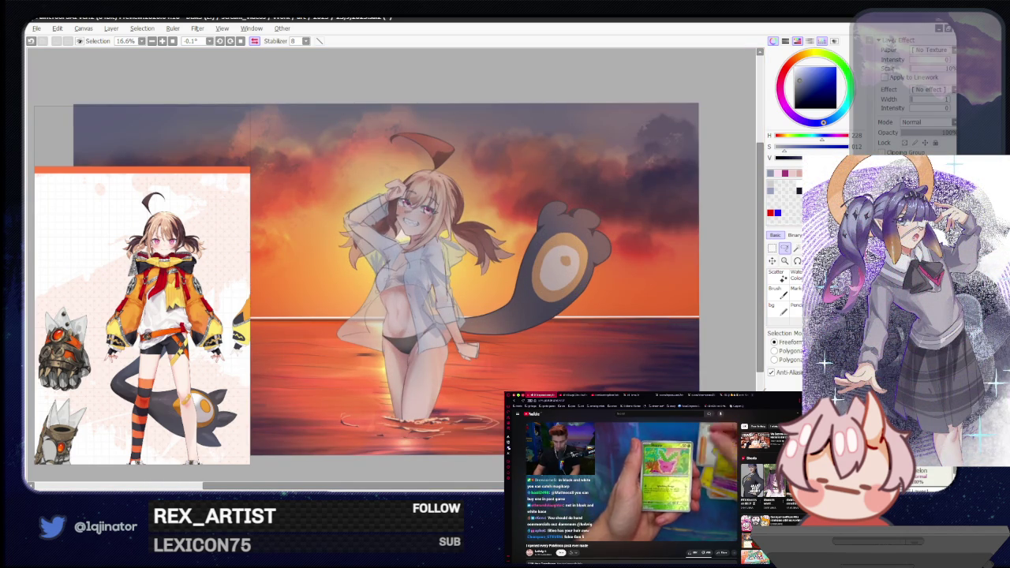
key(ctrl+z)
key(ctrl+y)
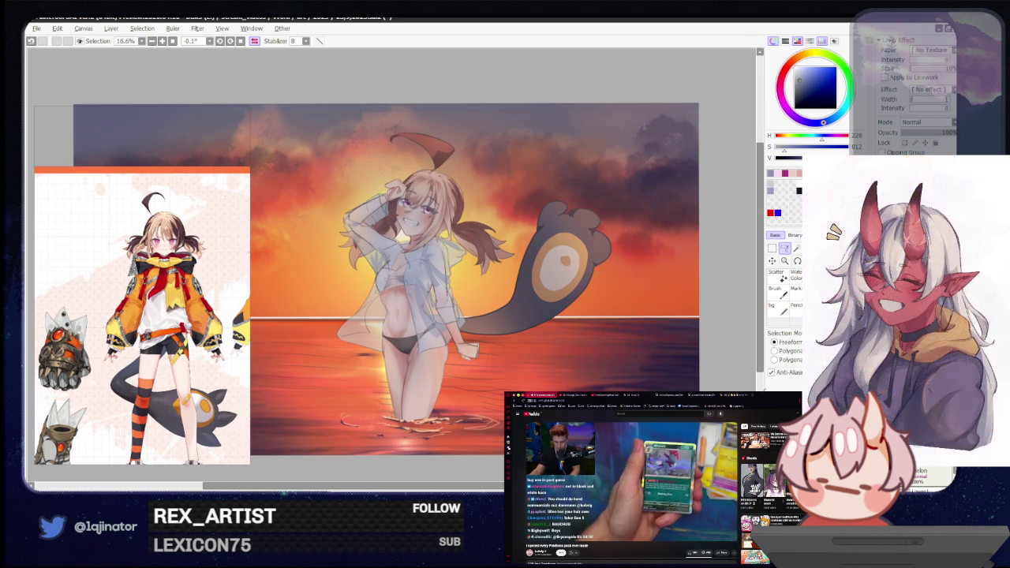
key(h)
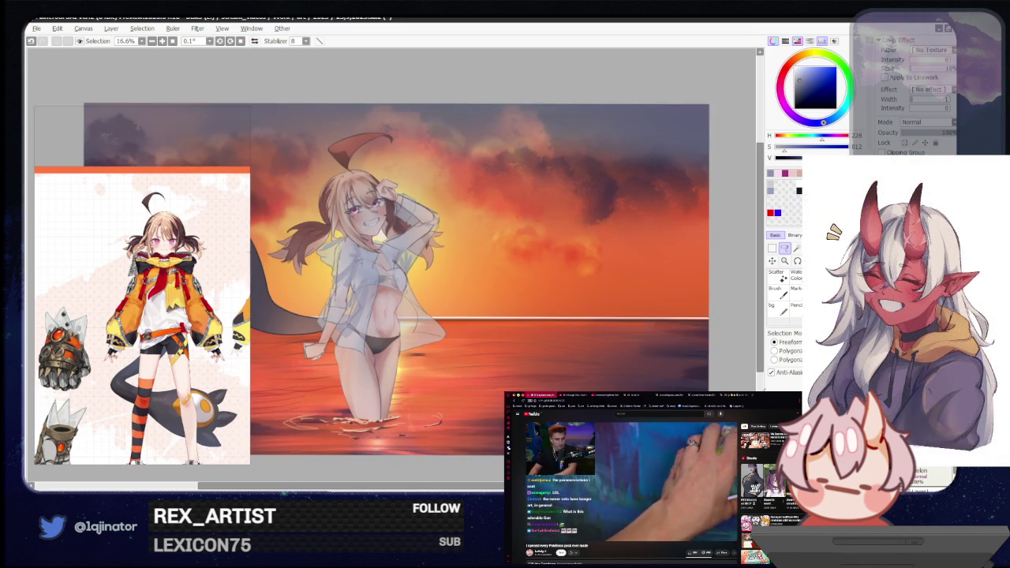
Eyedrop a dark reddish-brown from the girl's hair while rotating the view around her head.
scroll(379, 225, up, 3)
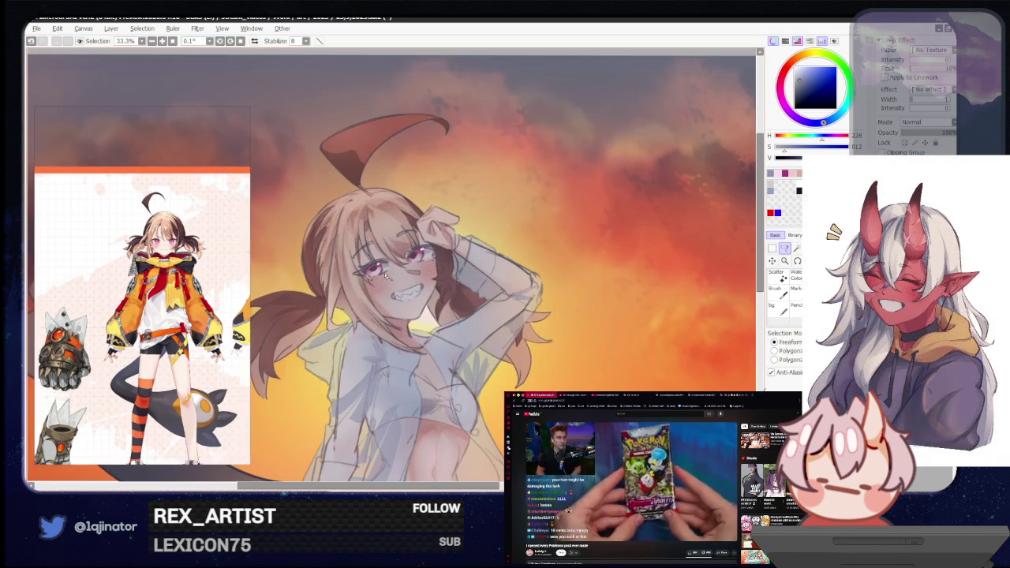
alt+click(384, 223)
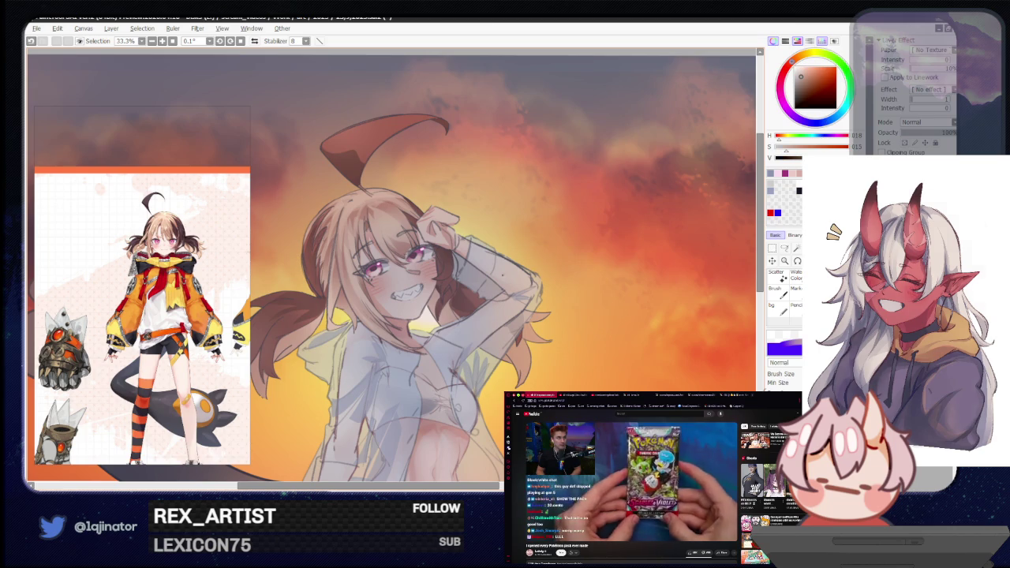
drag(588, 295, 584, 308)
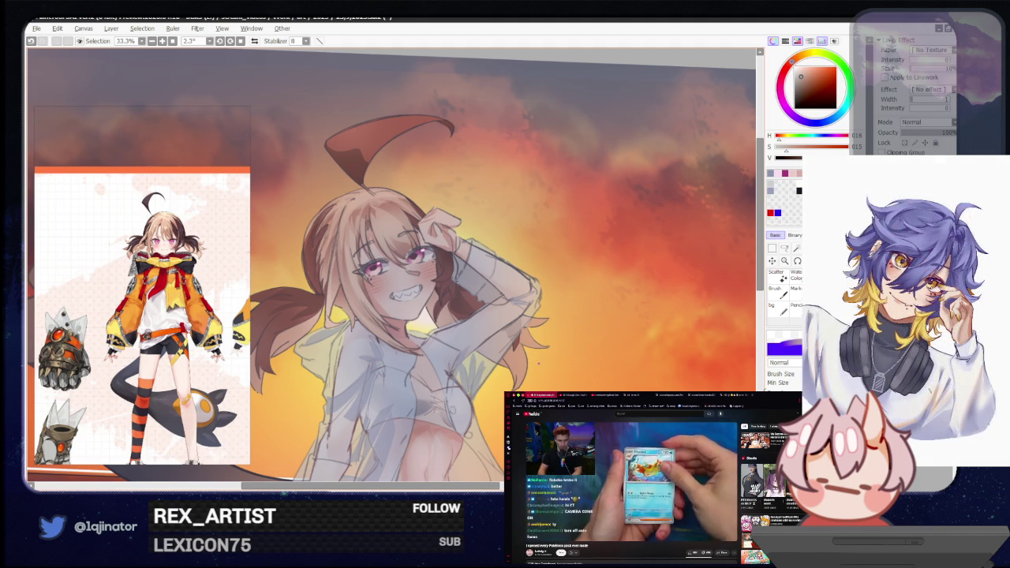
drag(451, 341, 382, 249)
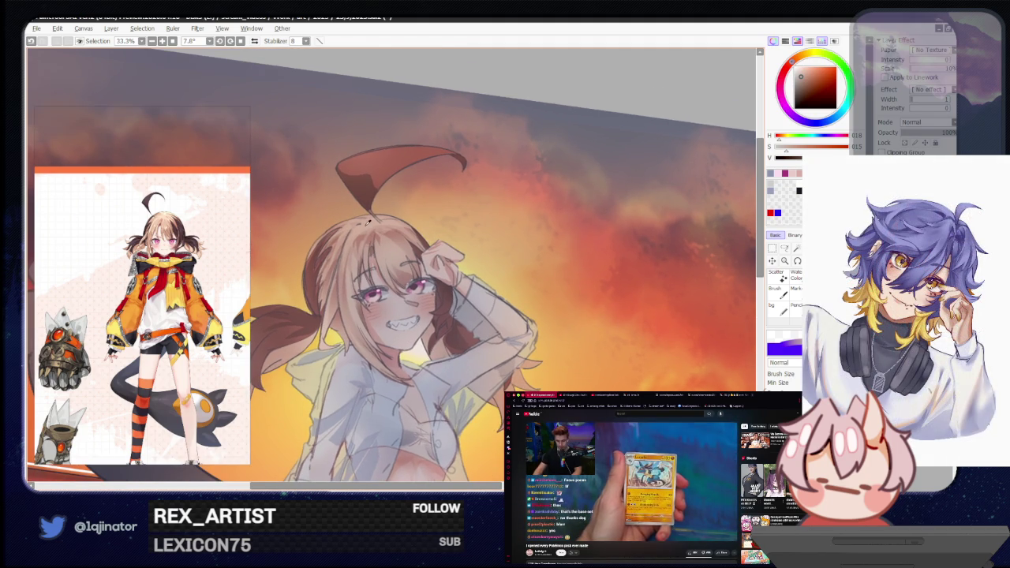
alt+click(367, 223)
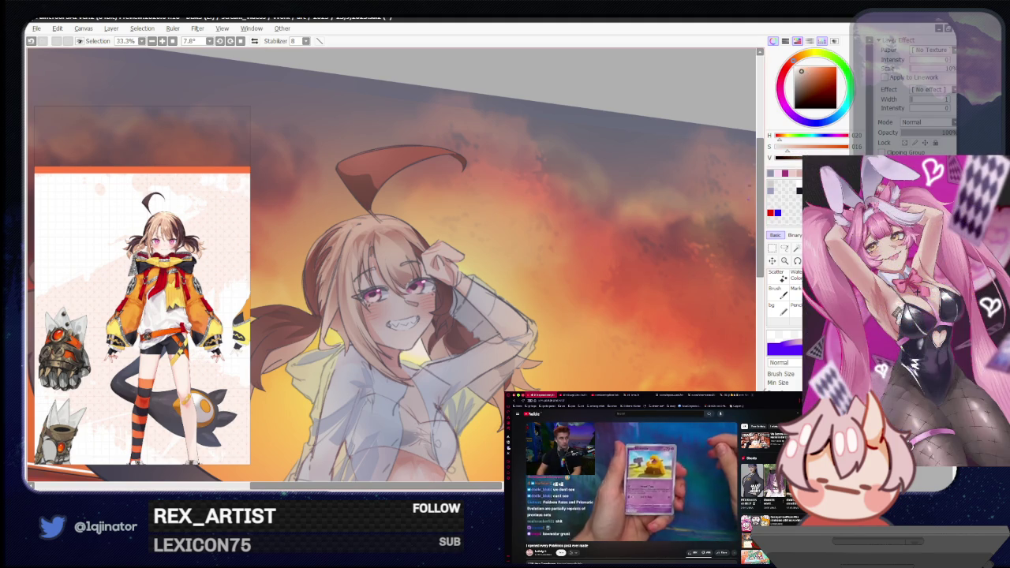
key(l)
scroll(385, 263, up, 1)
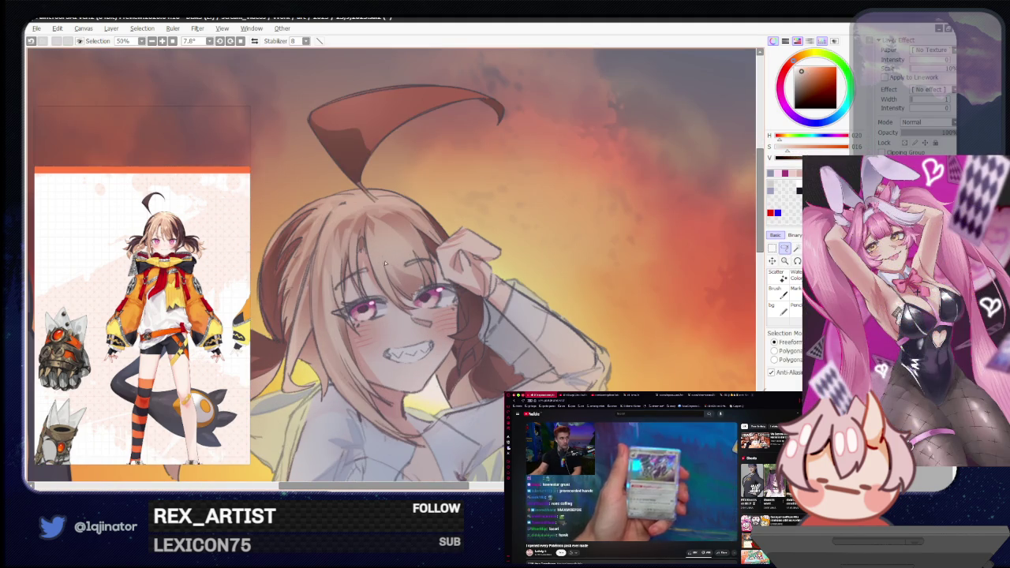
Lasso-select a strand of the girl's hair and shrink the brush size.
drag(367, 238, 326, 268)
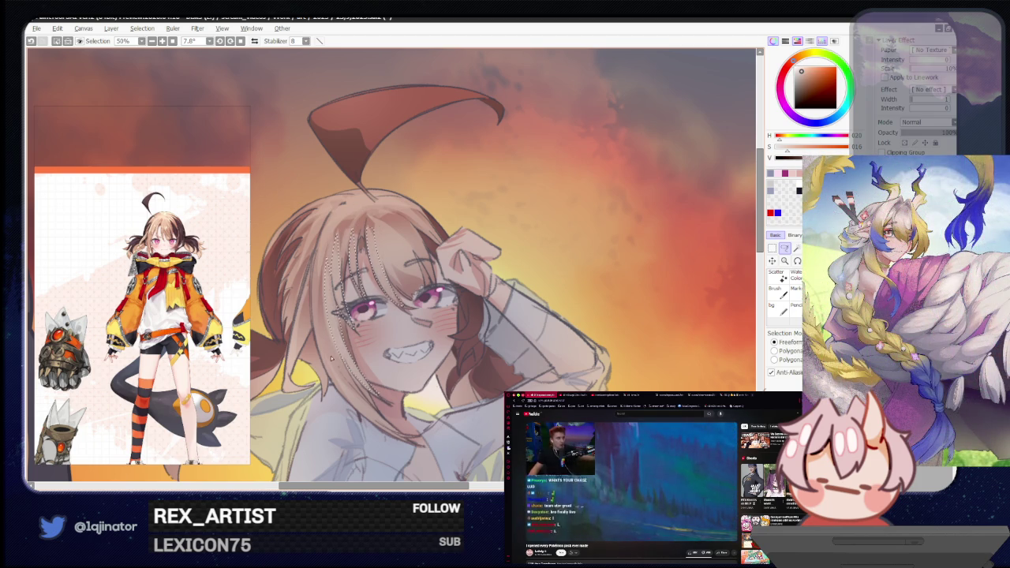
drag(328, 361, 340, 318)
key(b)
key(l)
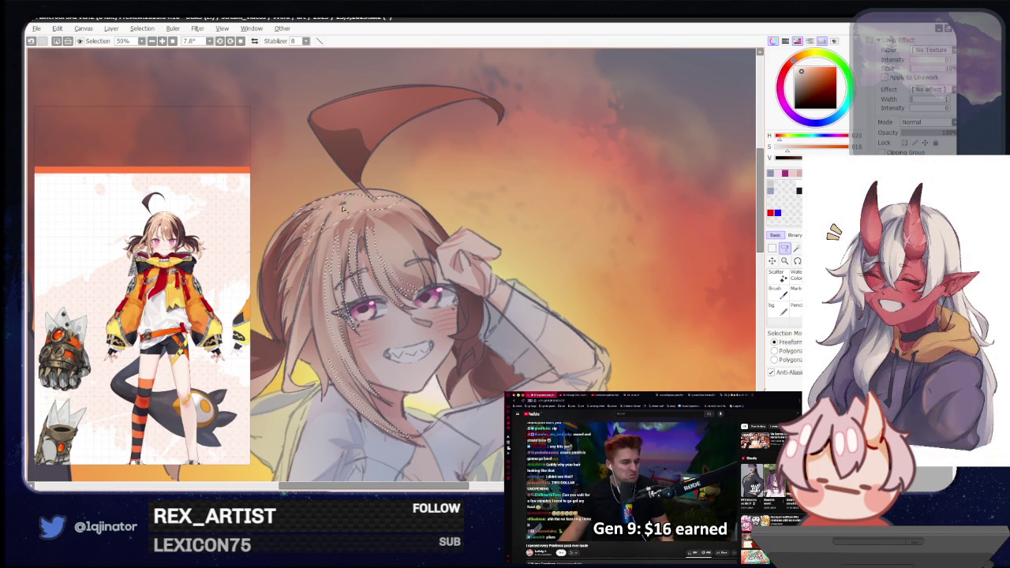
scroll(316, 221, down, 3)
key(b)
key(bracketleft)
key(bracketleft)
key(bracketleft)
key(bracketleft)
key(bracketleft)
key(bracketleft)
key(bracketleft)
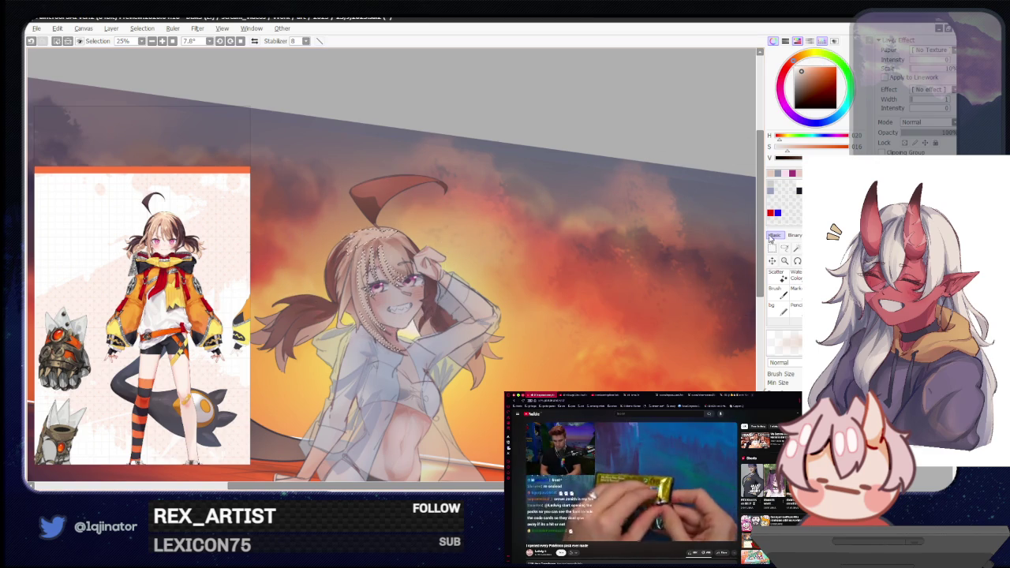
Add the top of the hair near the crown to the selection and zoom out.
key(l)
scroll(581, 112, up, 2)
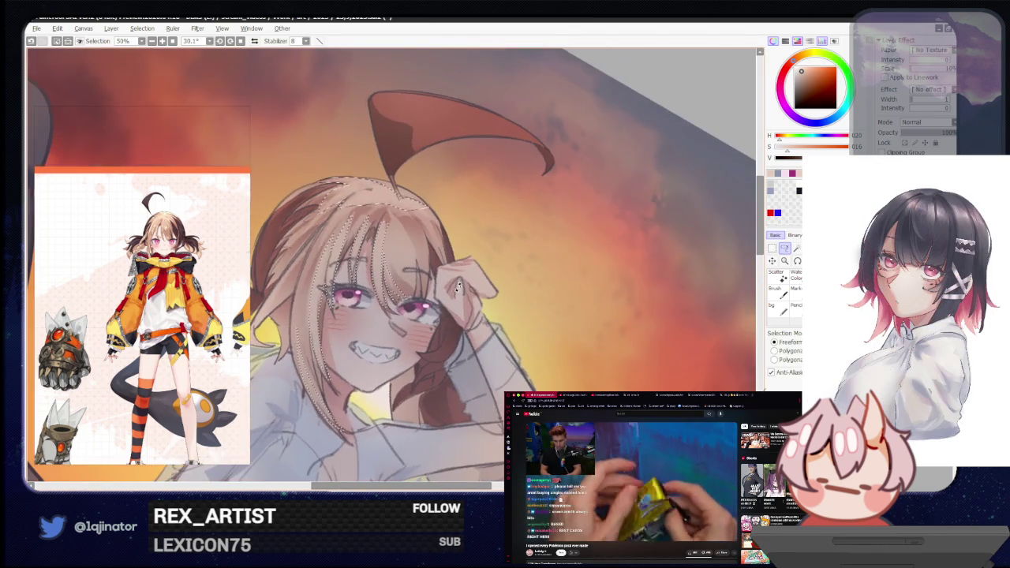
drag(397, 212, 433, 235)
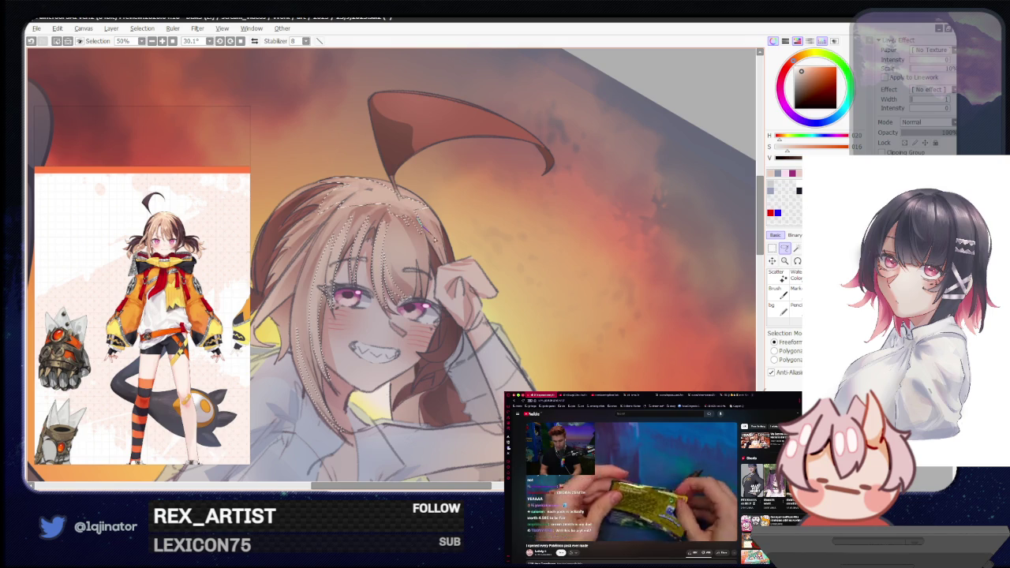
scroll(438, 234, down, 1)
key(b)
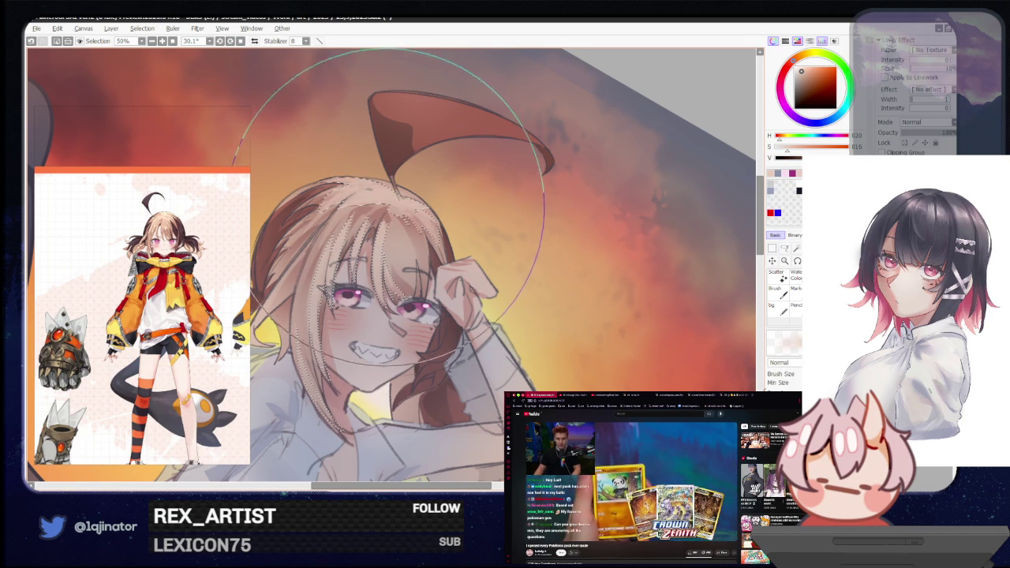
key(minus)
key(l)
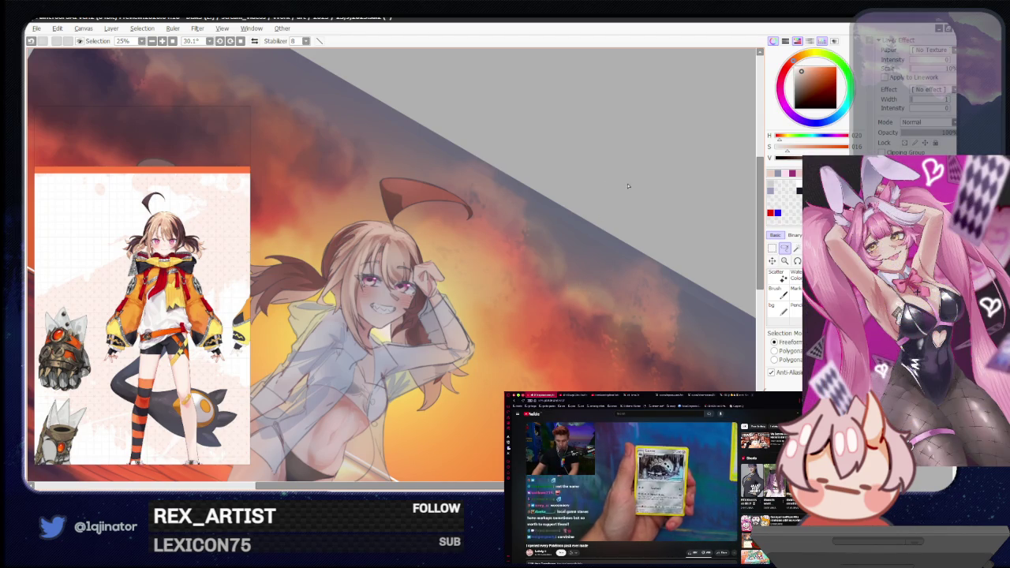
Level the canvas over the girl's legs and raise the paint colour's saturation in the colour square.
mouse_move(491, 423)
mouse_down()
mouse_move(546, 308)
mouse_move(511, 374)
mouse_move(513, 318)
mouse_move(539, 357)
mouse_up()
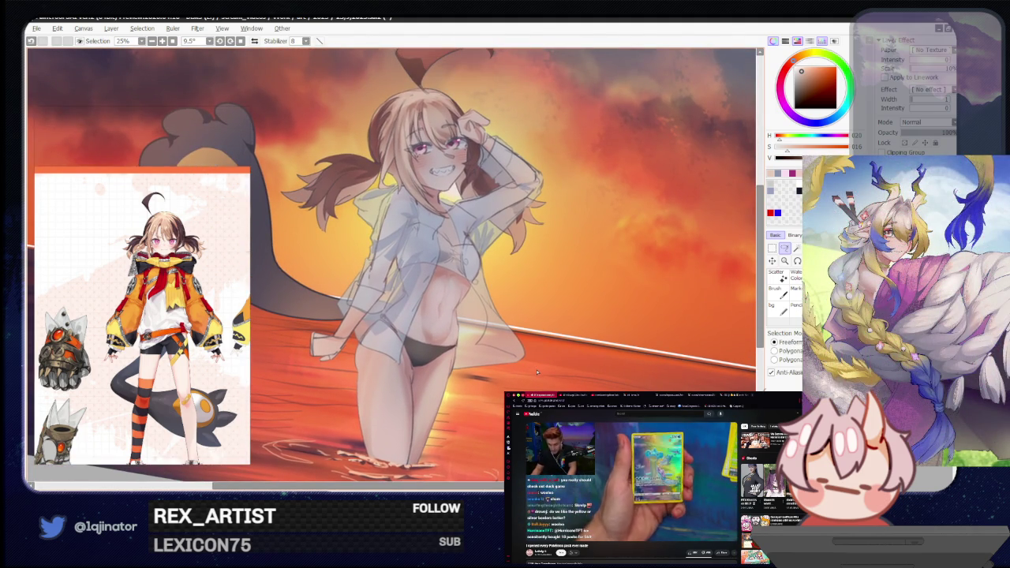
scroll(534, 366, down, 1)
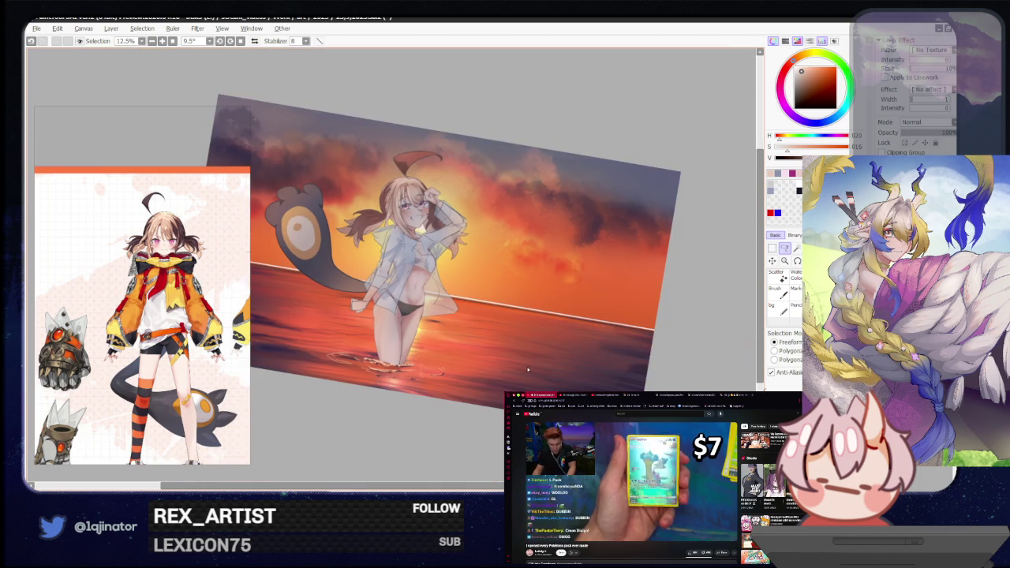
drag(529, 366, 531, 364)
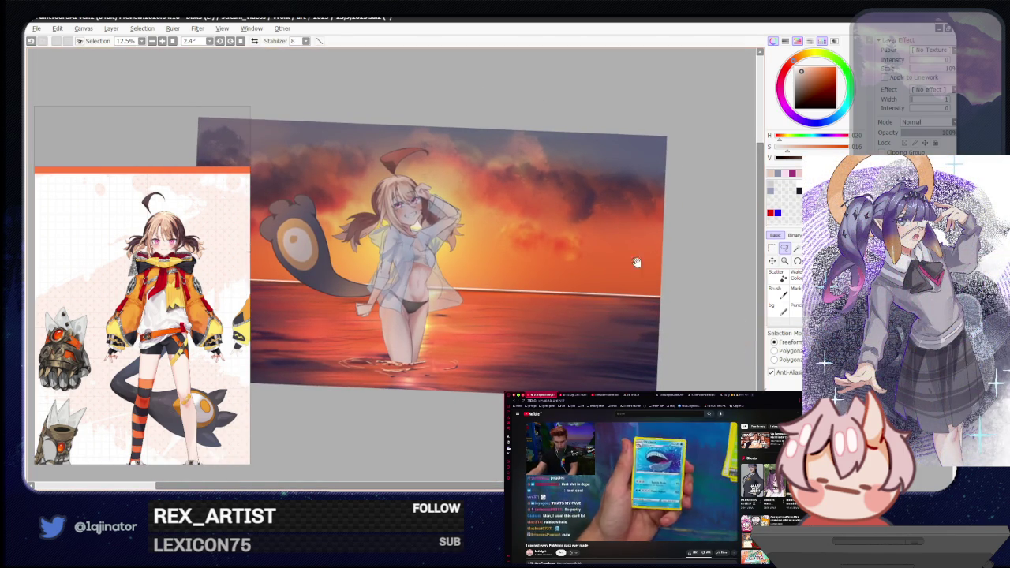
scroll(598, 296, up, 1)
scroll(502, 321, down, 1)
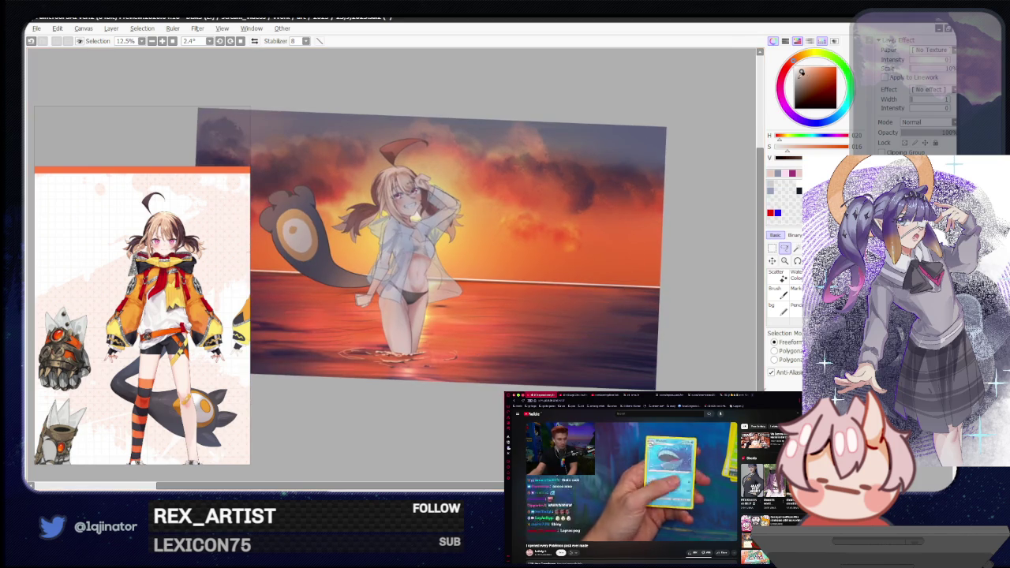
scroll(386, 237, up, 1)
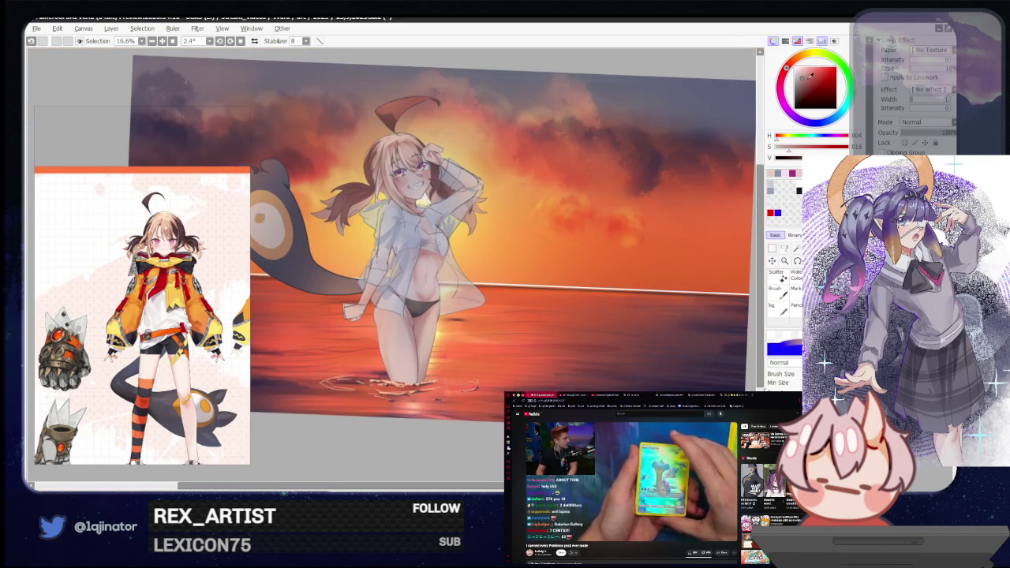
click(808, 78)
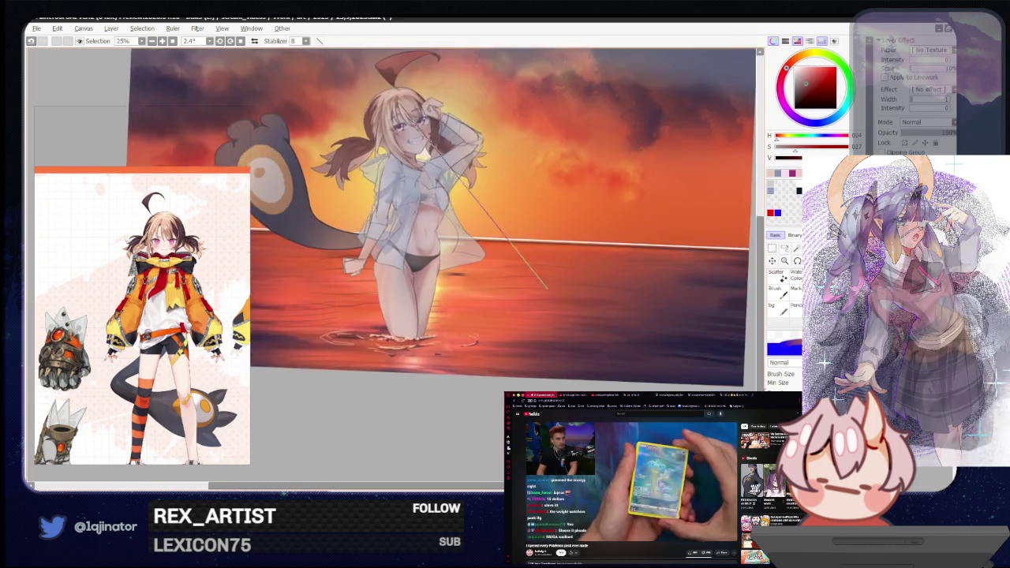
scroll(370, 253, up, 3)
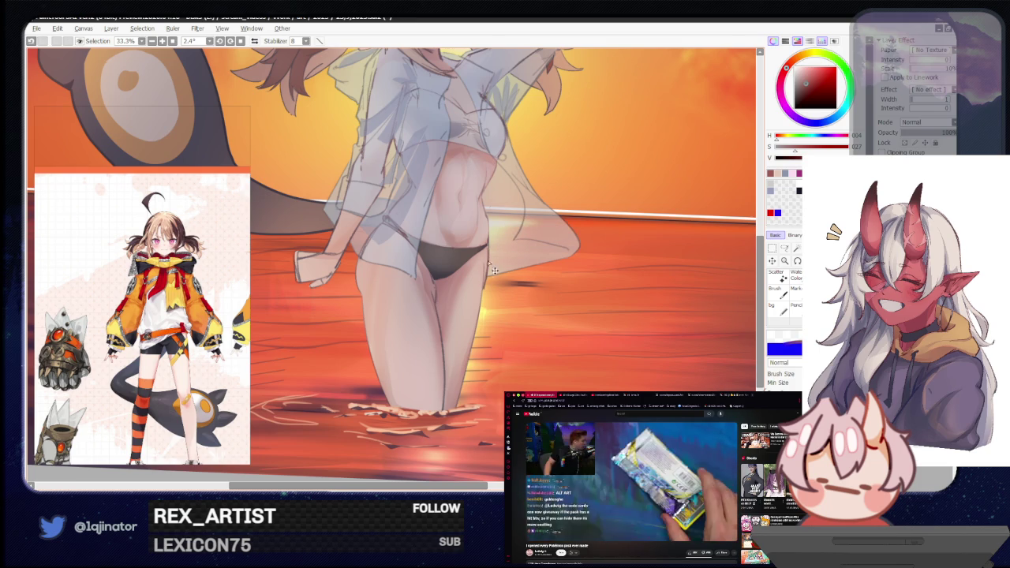
scroll(391, 268, down, 2)
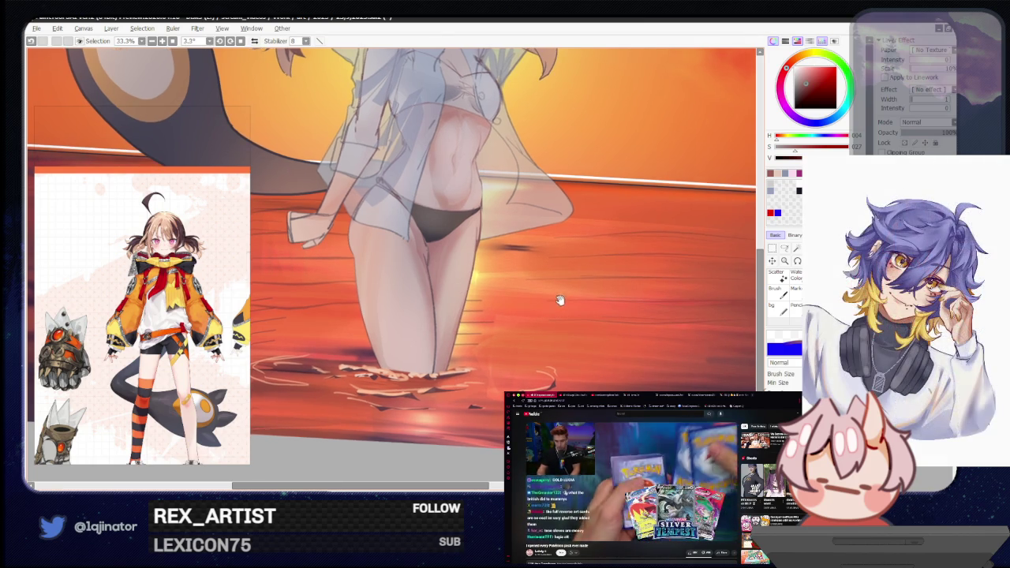
key(h)
drag(532, 307, 480, 335)
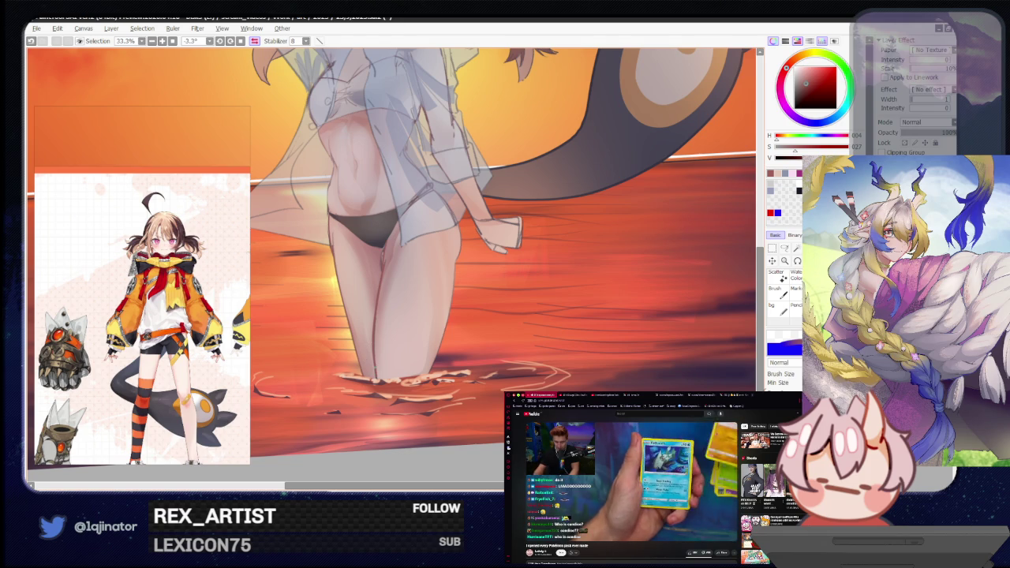
drag(371, 291, 379, 408)
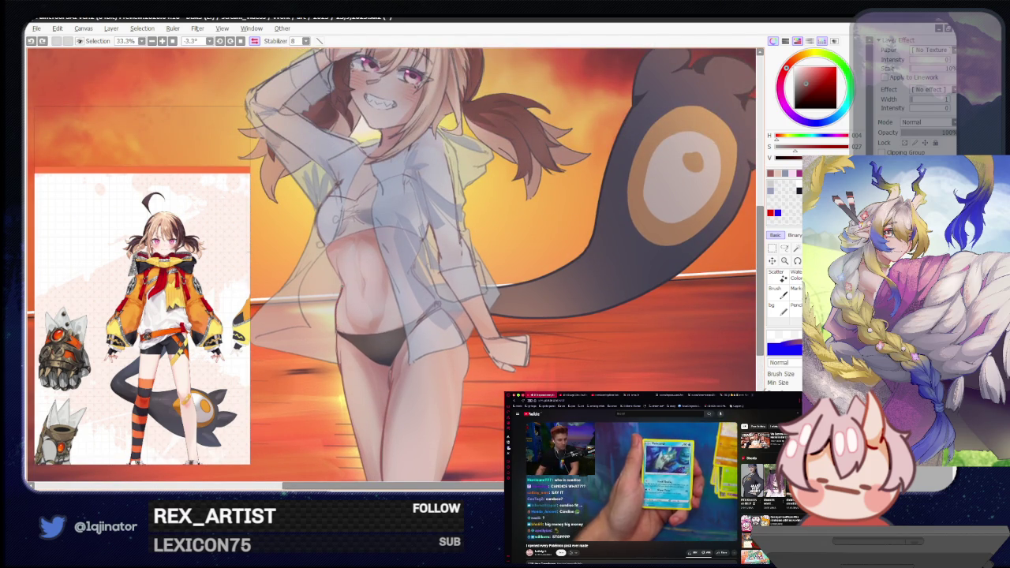
key(h)
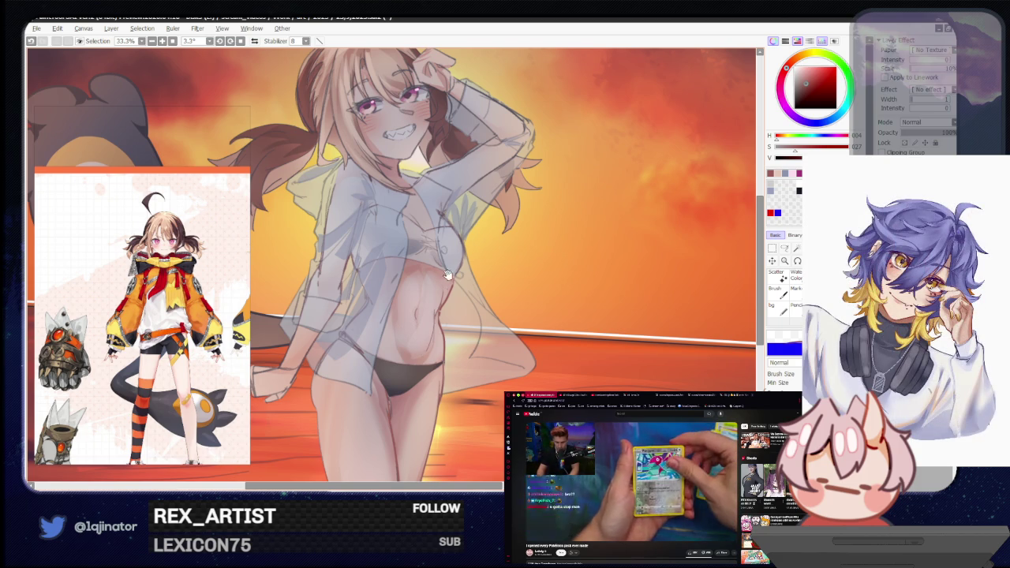
scroll(448, 274, down, 5)
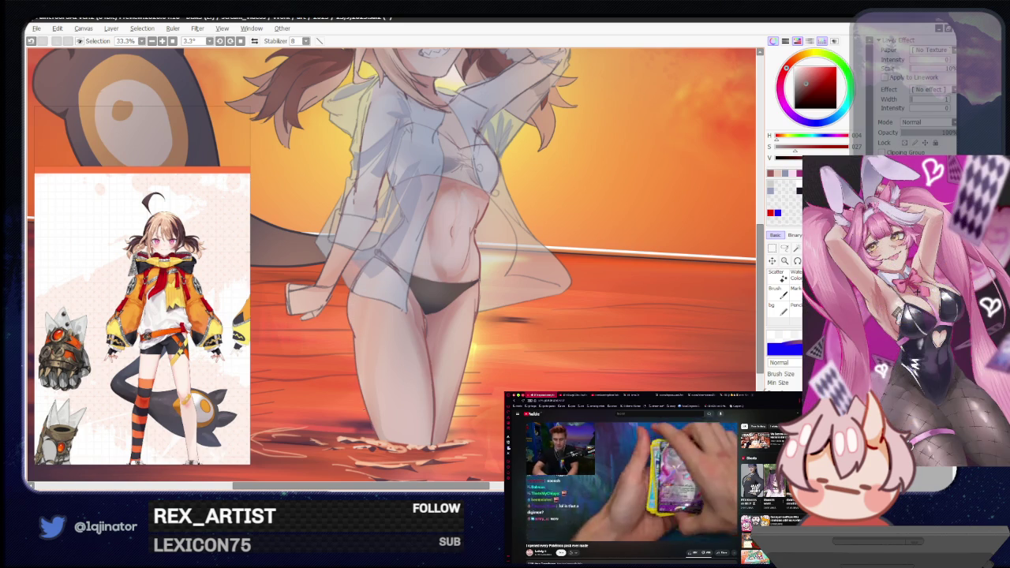
drag(419, 274, 421, 337)
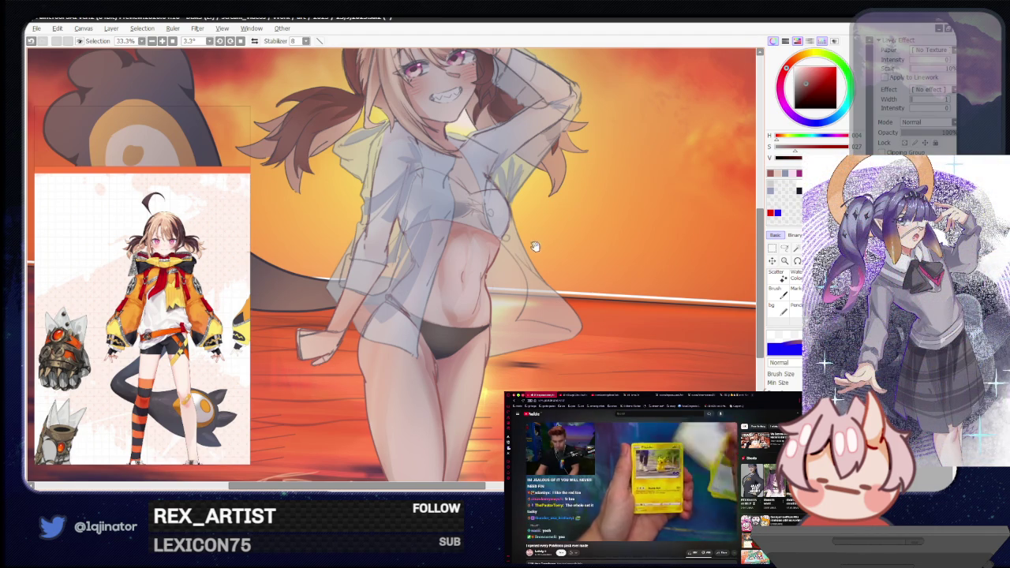
mouse_move(452, 281)
mouse_down()
mouse_move(461, 281)
mouse_move(455, 313)
mouse_move(483, 322)
mouse_up()
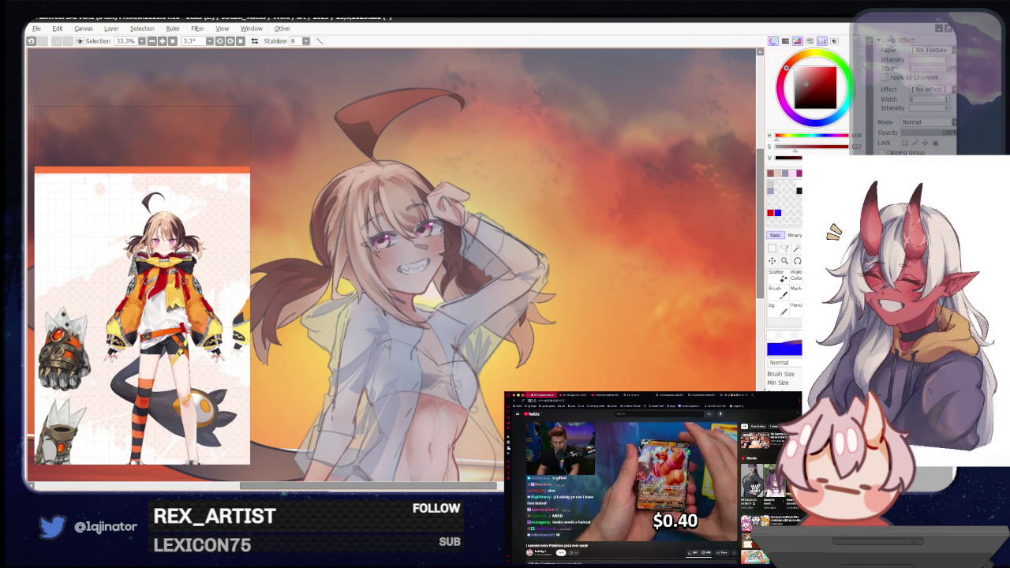
drag(489, 321, 466, 323)
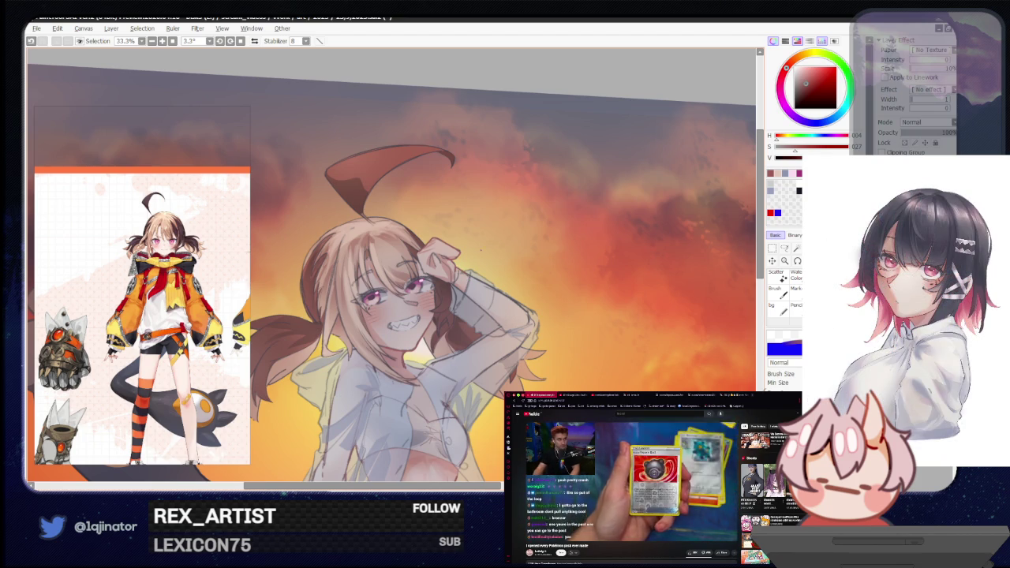
scroll(395, 269, down, 2)
Apply Hue/Saturation (Ctrl+U) with saturation raised to +21 and luminance lowered.
scroll(395, 268, down, 2)
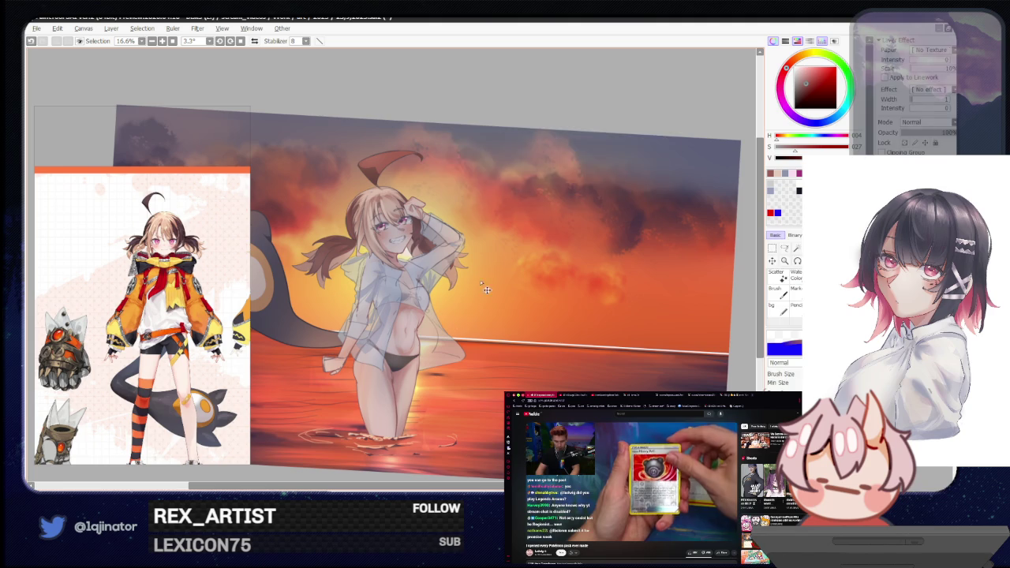
key(ctrl+u)
mouse_move(580, 169)
mouse_down()
mouse_move(568, 170)
mouse_move(598, 156)
mouse_move(571, 171)
mouse_up()
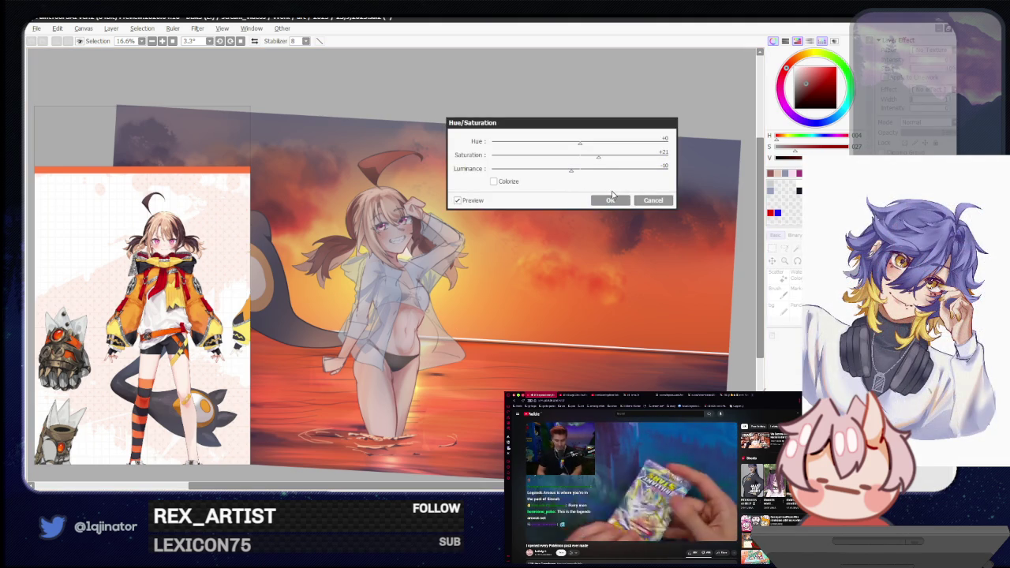
click(610, 200)
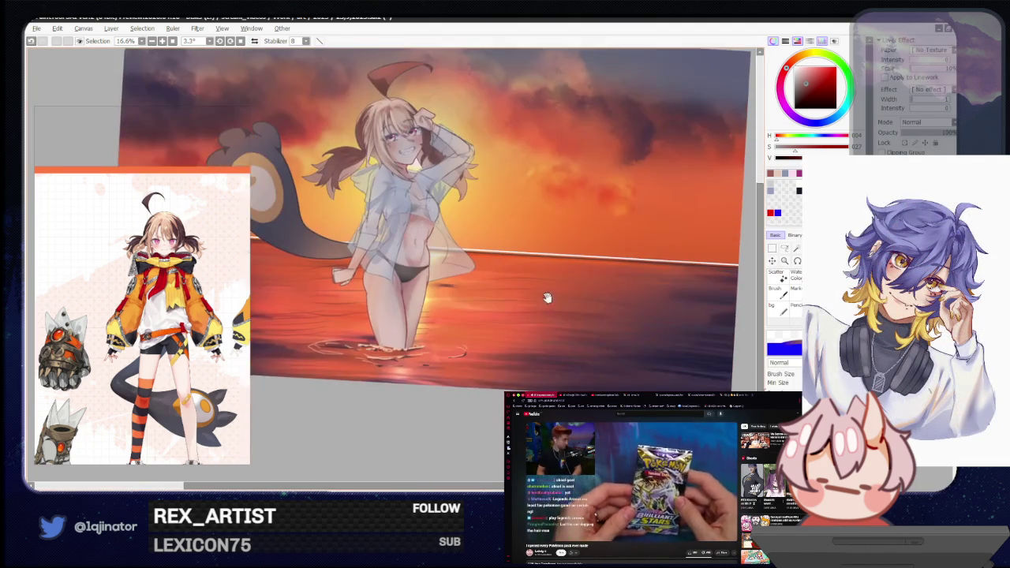
scroll(506, 302, up, 1)
scroll(513, 350, up, 2)
scroll(505, 300, up, 1)
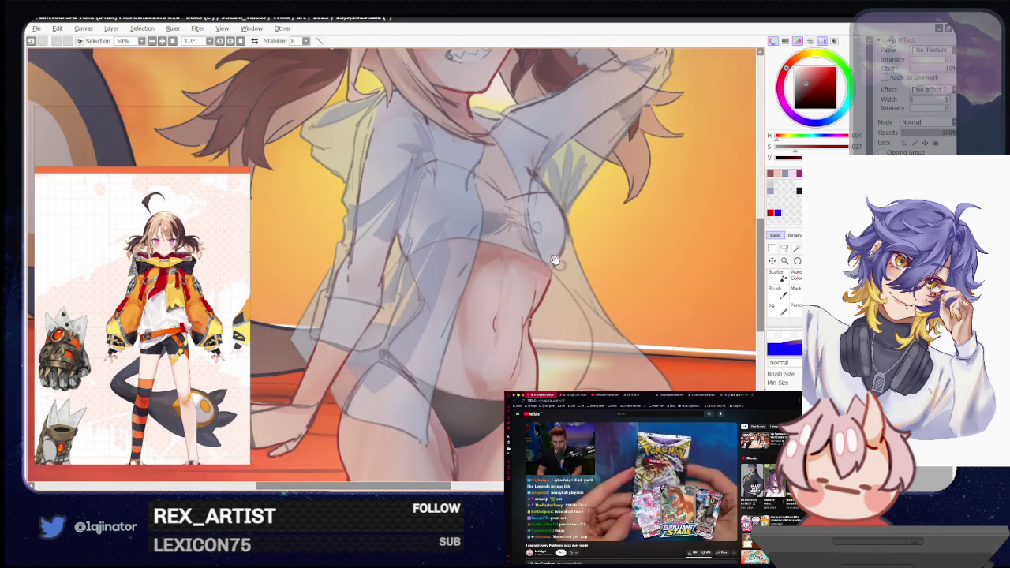
Centre the face in view and pick a muted dark blue painting colour.
scroll(505, 300, up, 1)
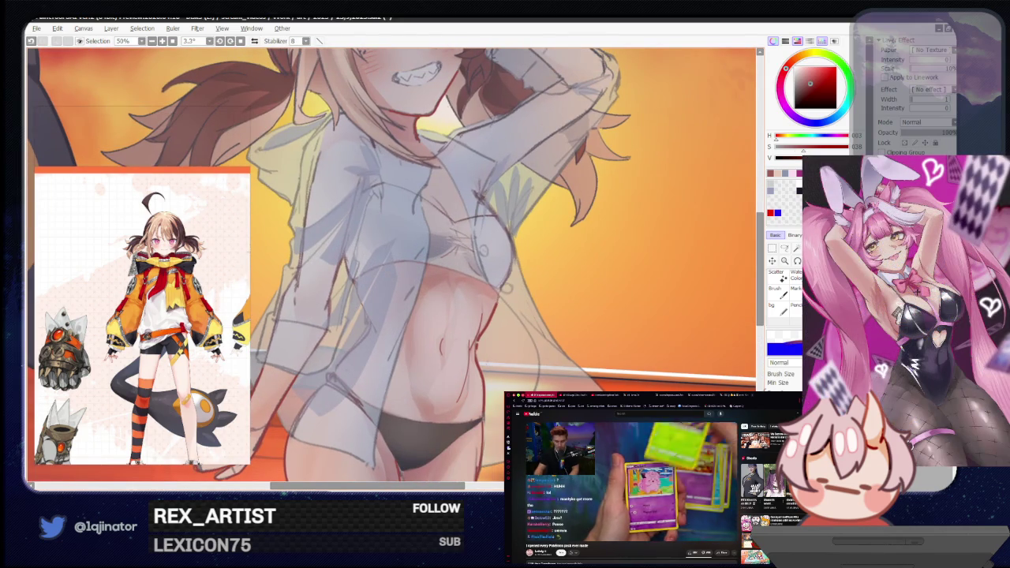
mouse_move(402, 117)
mouse_down()
mouse_move(387, 306)
mouse_move(407, 338)
mouse_up()
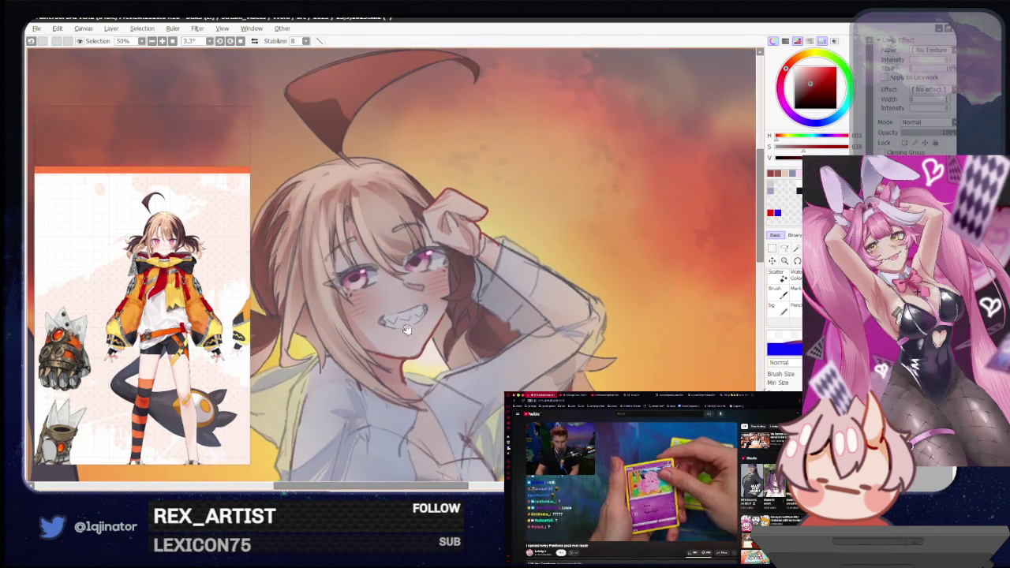
scroll(394, 268, down, 2)
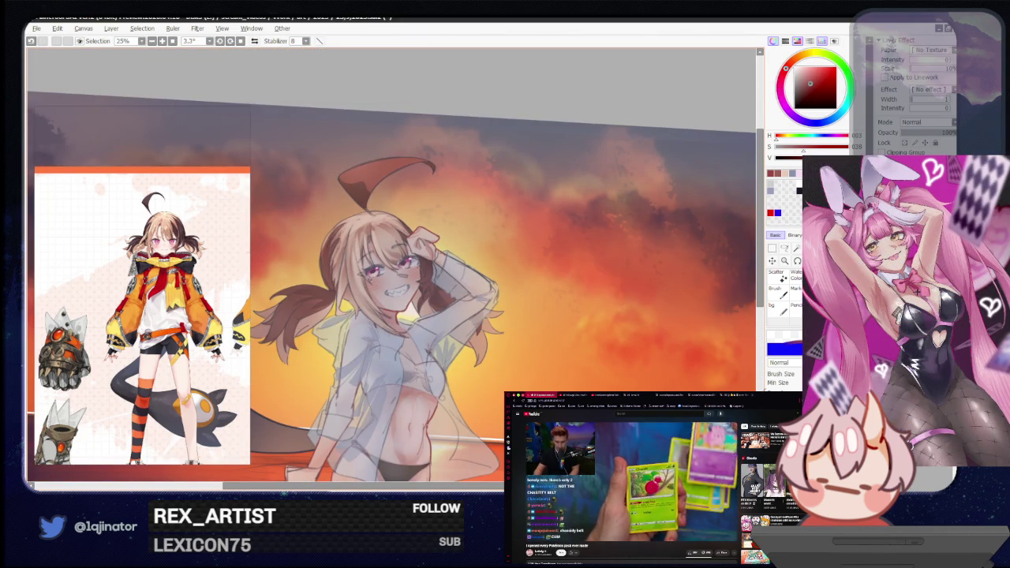
click(814, 123)
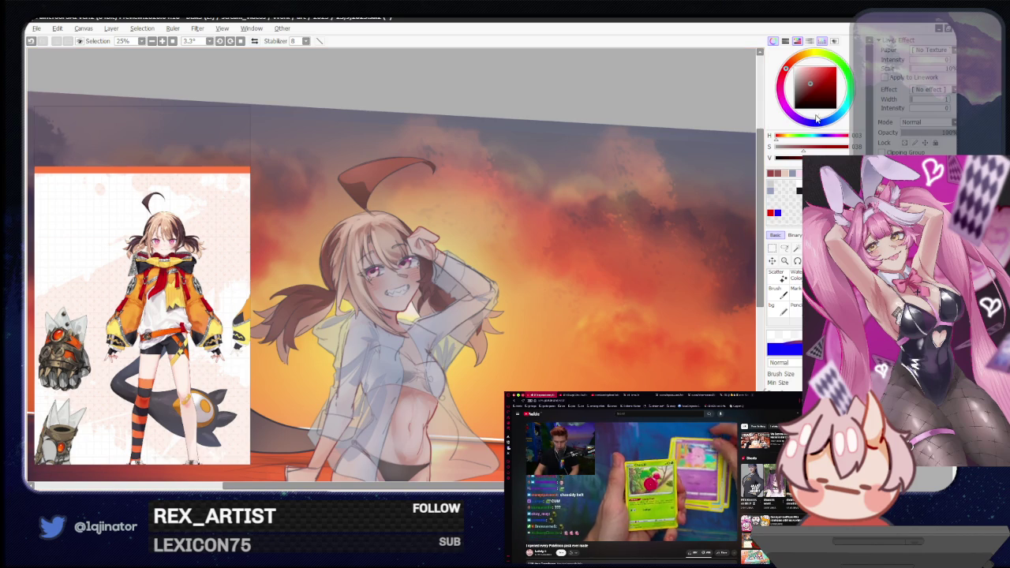
click(800, 95)
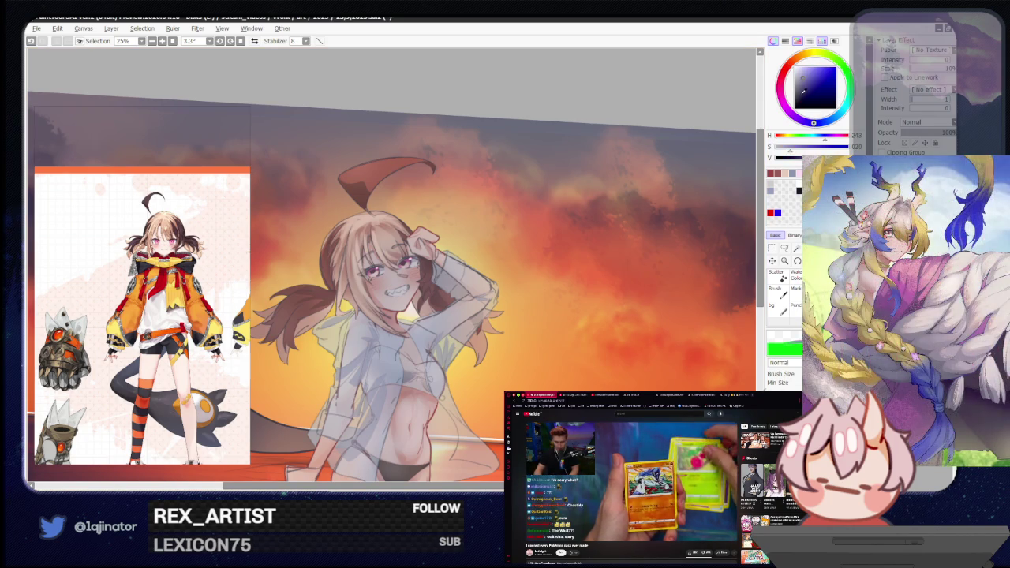
Tilt the canvas and shift the painting colour from blue to purple on the hue ring.
scroll(387, 266, up, 2)
scroll(387, 265, up, 1)
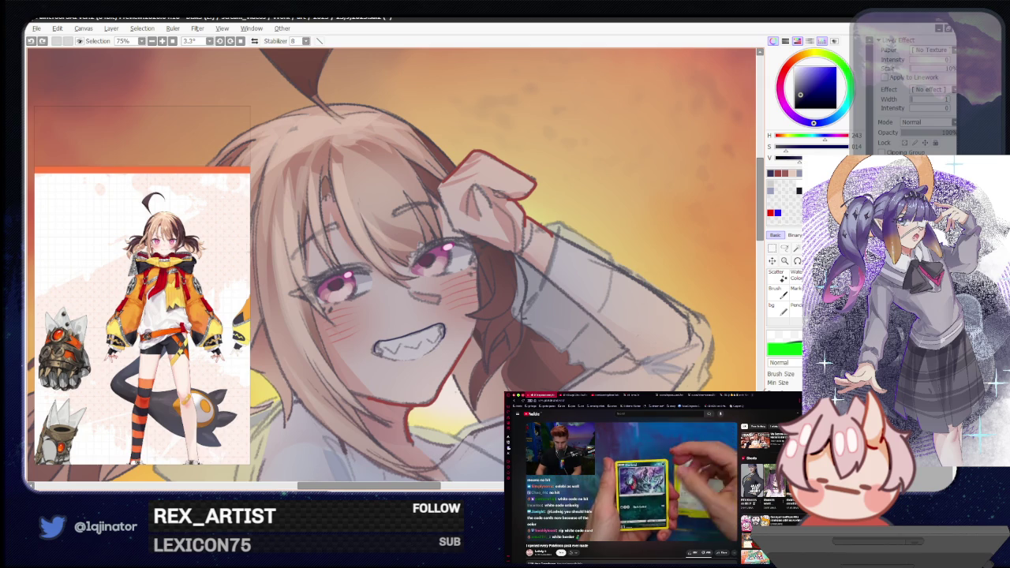
drag(474, 198, 355, 331)
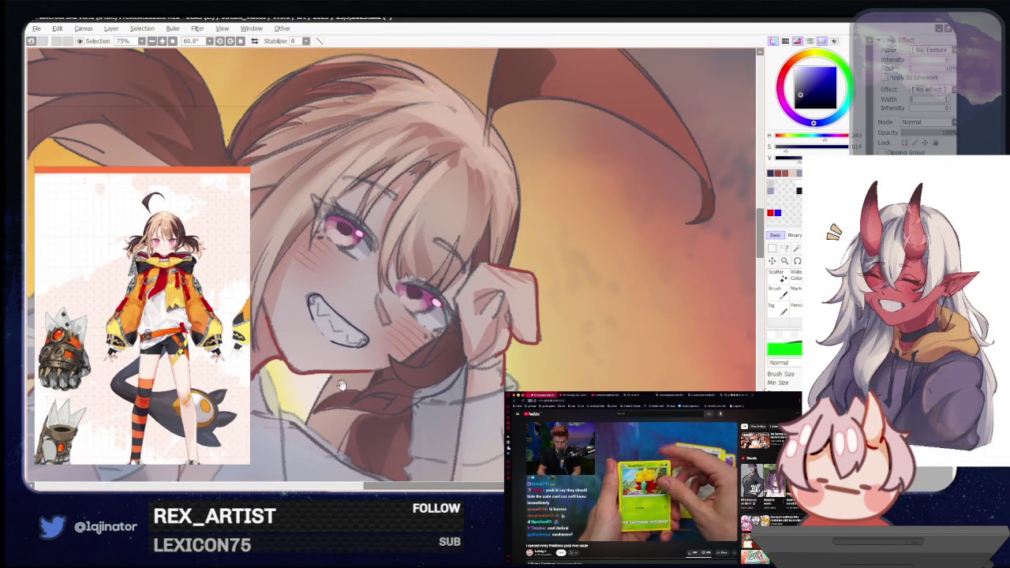
drag(359, 401, 483, 340)
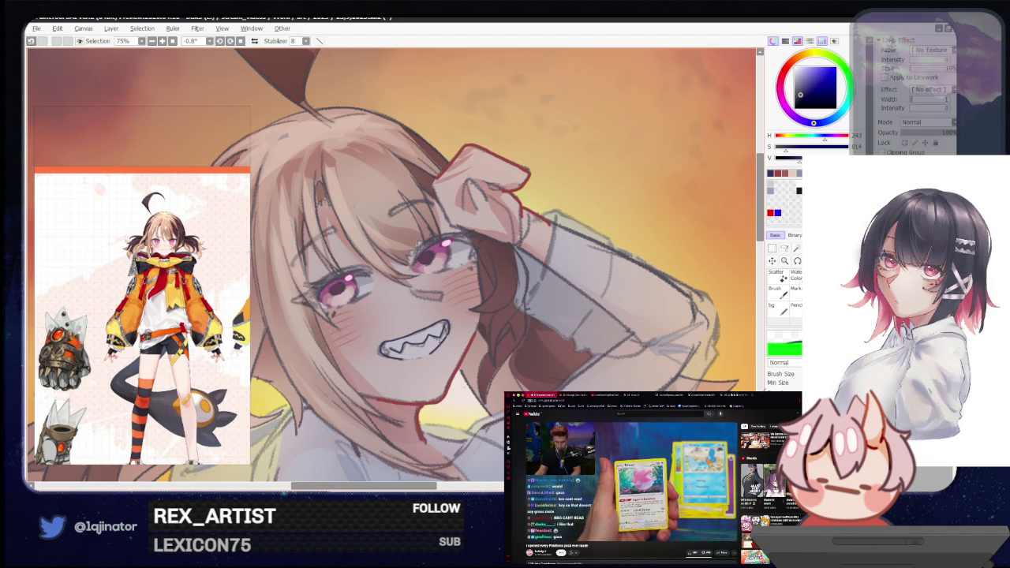
drag(394, 268, 419, 293)
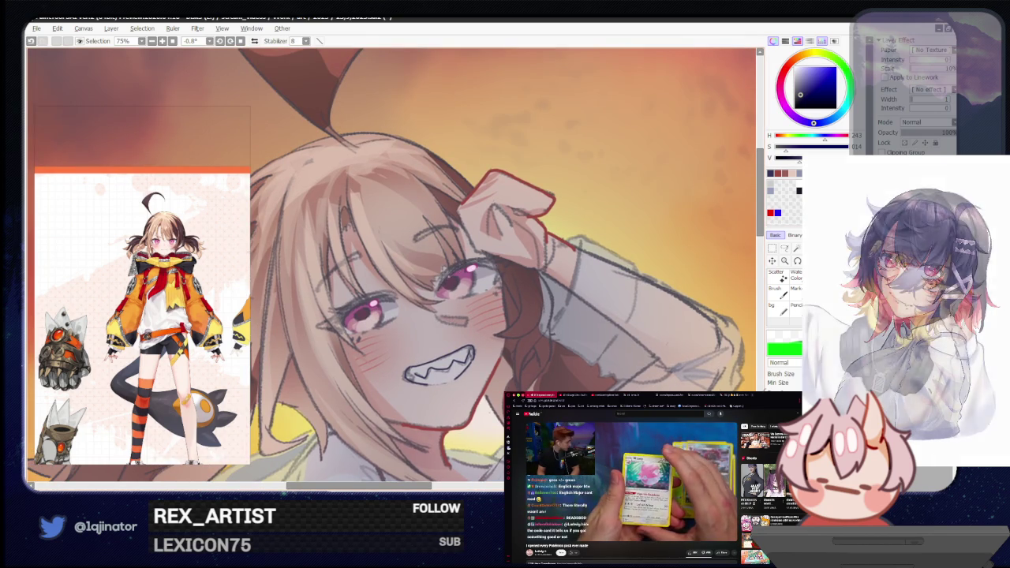
drag(813, 123, 785, 107)
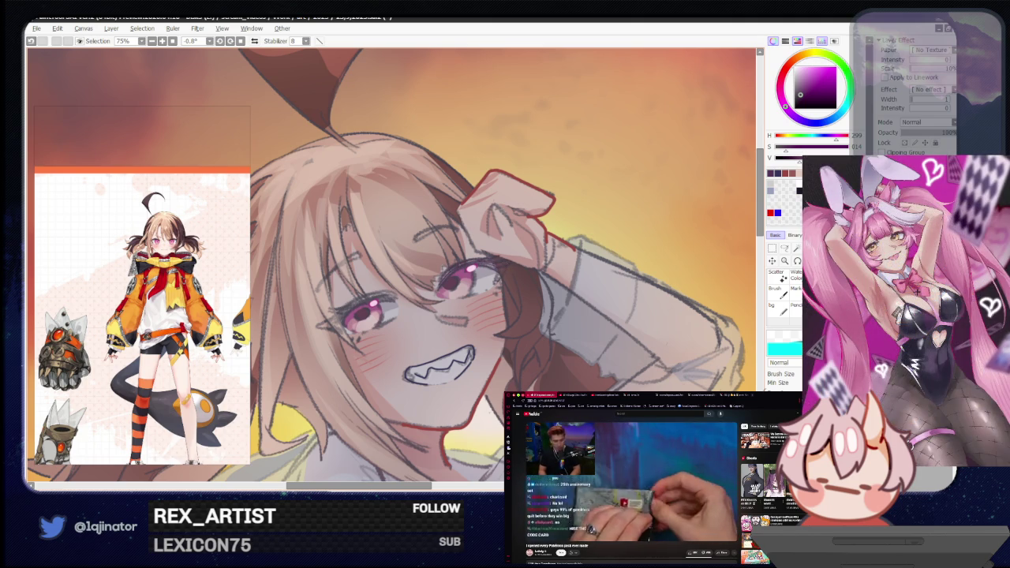
Zoom out over the full scene, down to the water ripples at her legs.
drag(395, 268, 424, 265)
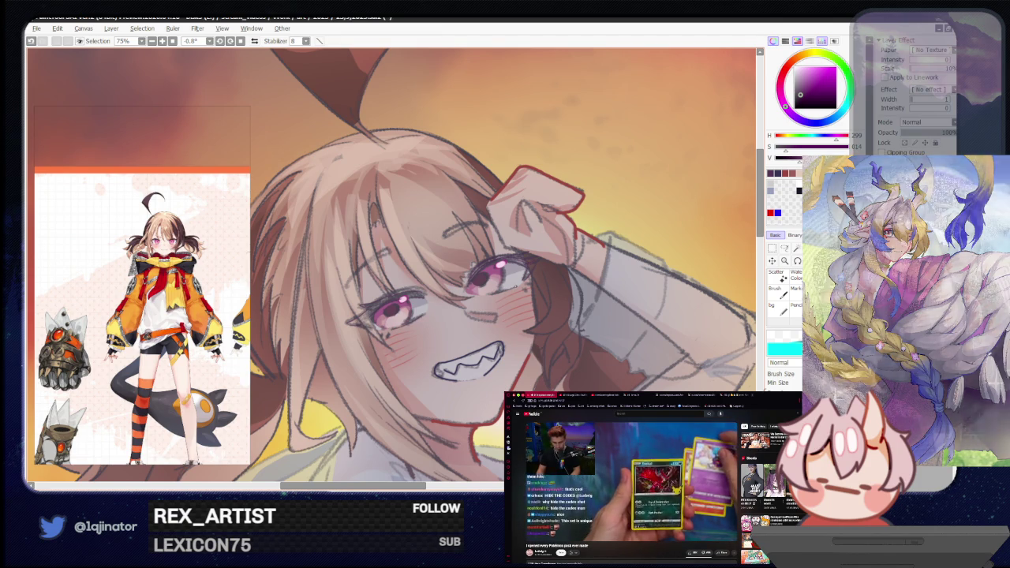
scroll(526, 359, down, 5)
mouse_move(526, 360)
mouse_down()
mouse_move(519, 347)
mouse_move(525, 371)
mouse_up()
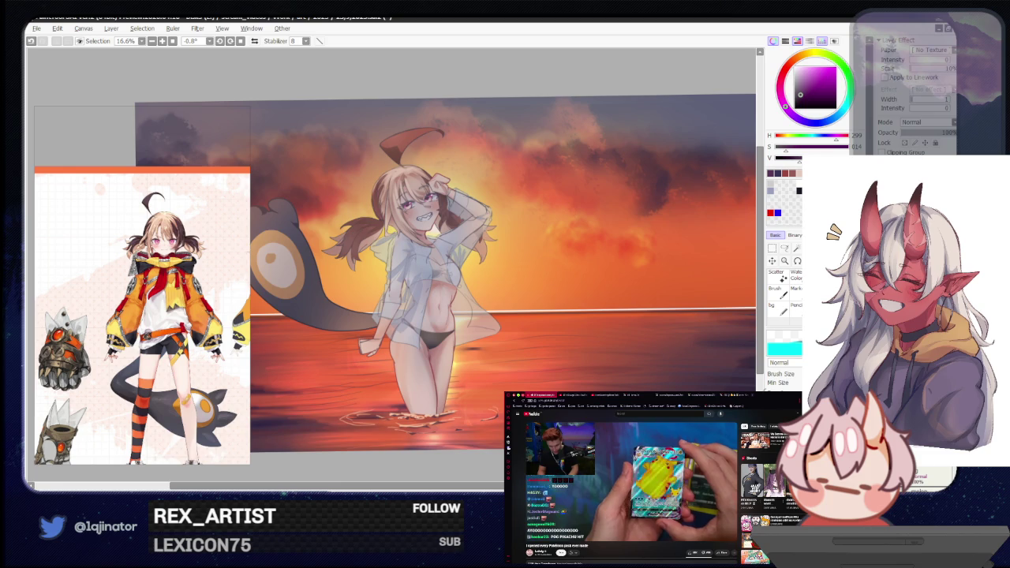
Draw a freehand lasso selection around the girl's hair.
click(784, 248)
scroll(395, 268, up, 1)
scroll(395, 268, up, 1)
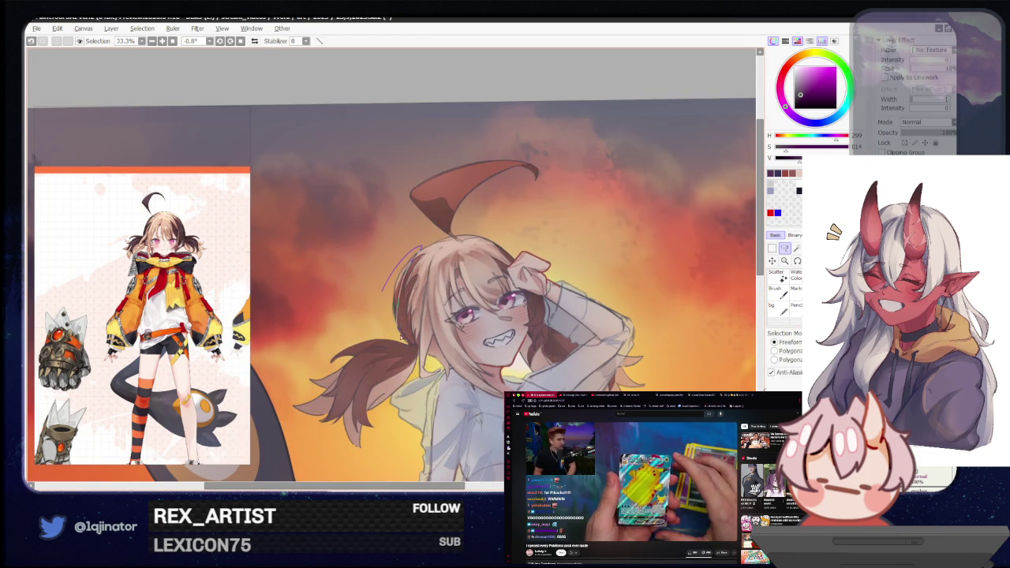
drag(403, 339, 418, 251)
scroll(540, 274, down, 1)
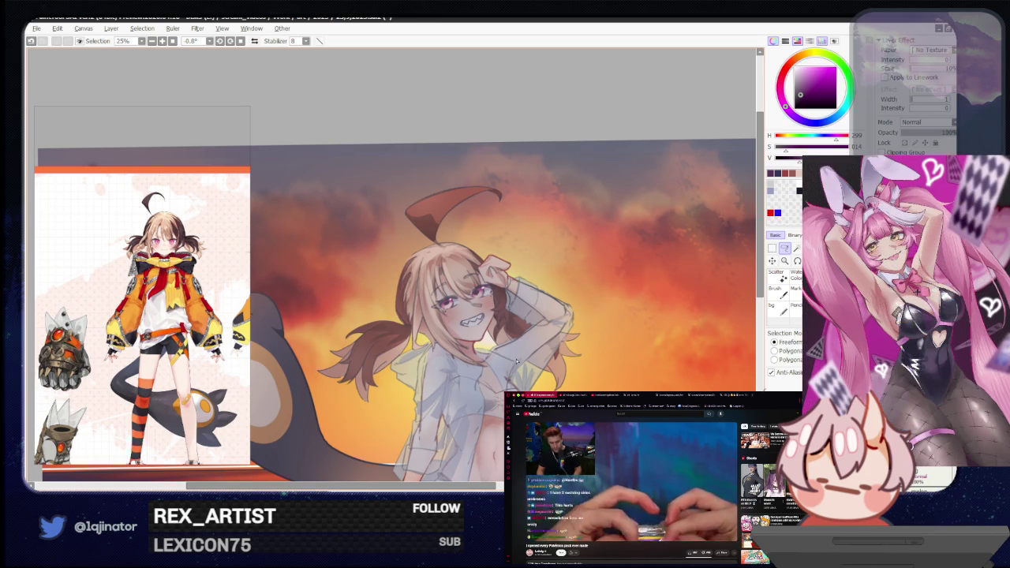
Zoom out to see the whole painting, then zoom back in on the face.
key(minus)
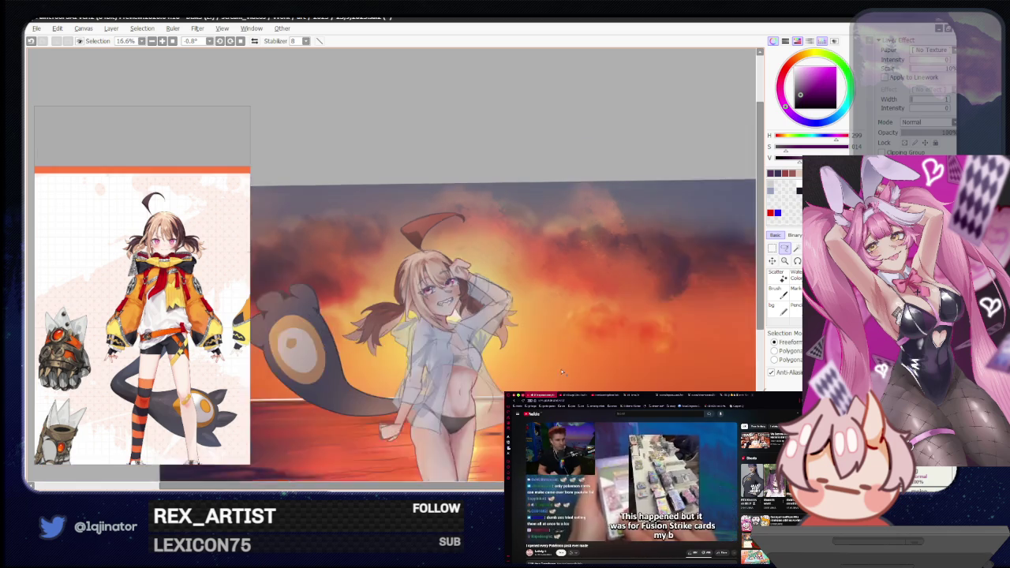
key(minus)
key(minus)
key(minus)
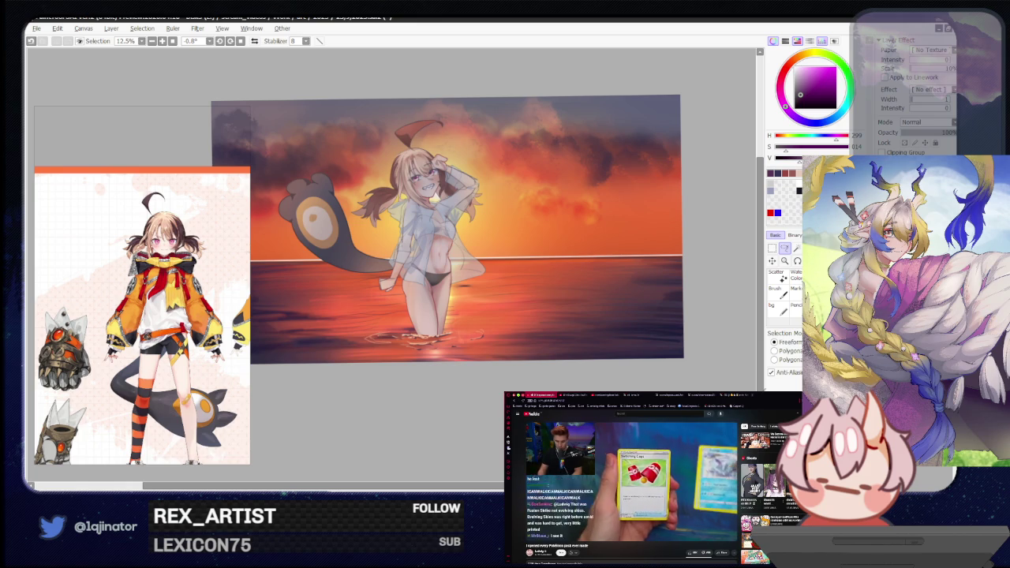
scroll(623, 340, up, 5)
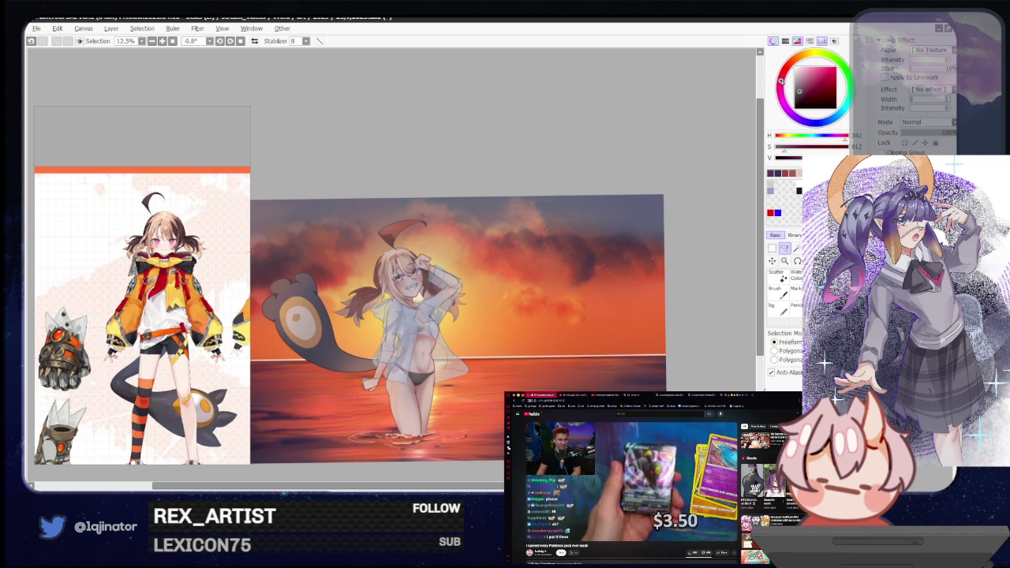
scroll(532, 300, up, 1)
scroll(531, 300, up, 3)
scroll(531, 300, up, 2)
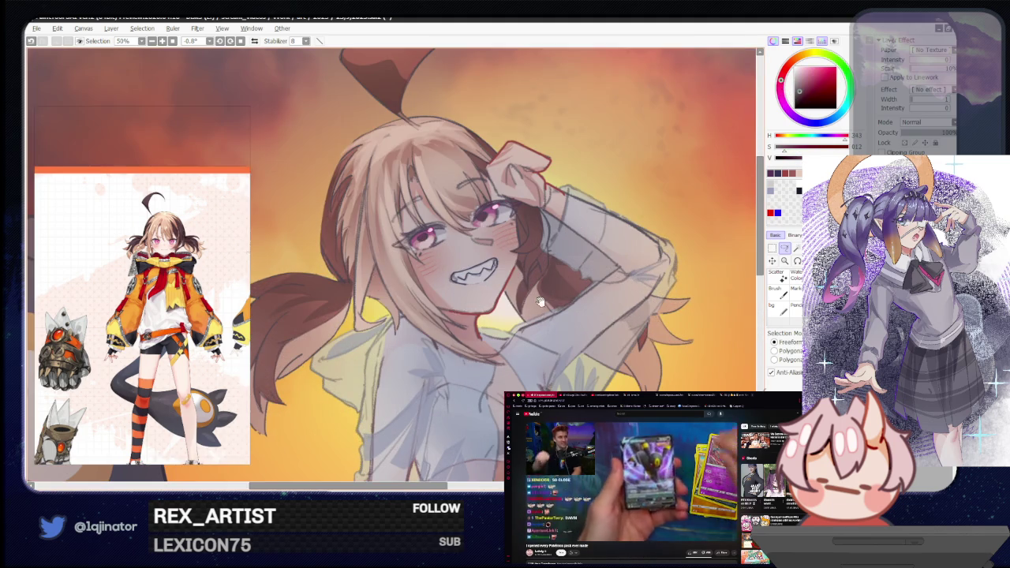
Switch to the brush, set Brush Size to 13 and pick a slightly different colour.
drag(531, 300, 505, 260)
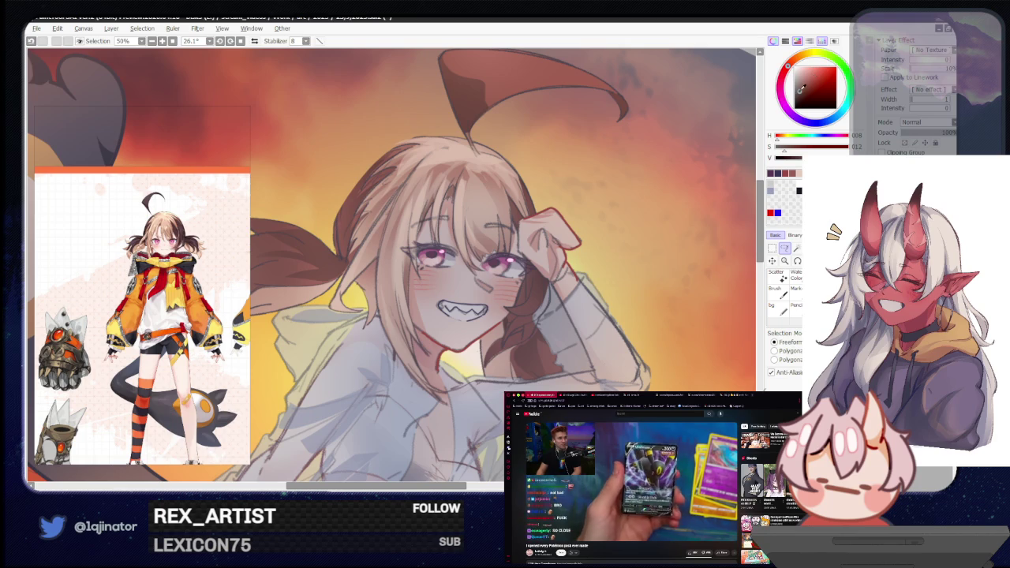
key(b)
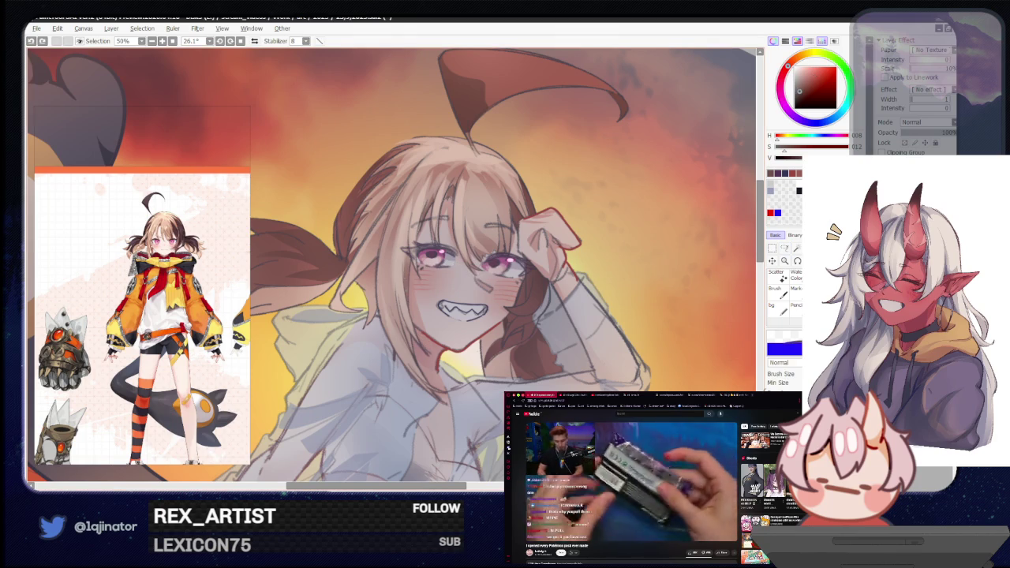
right_click(482, 255)
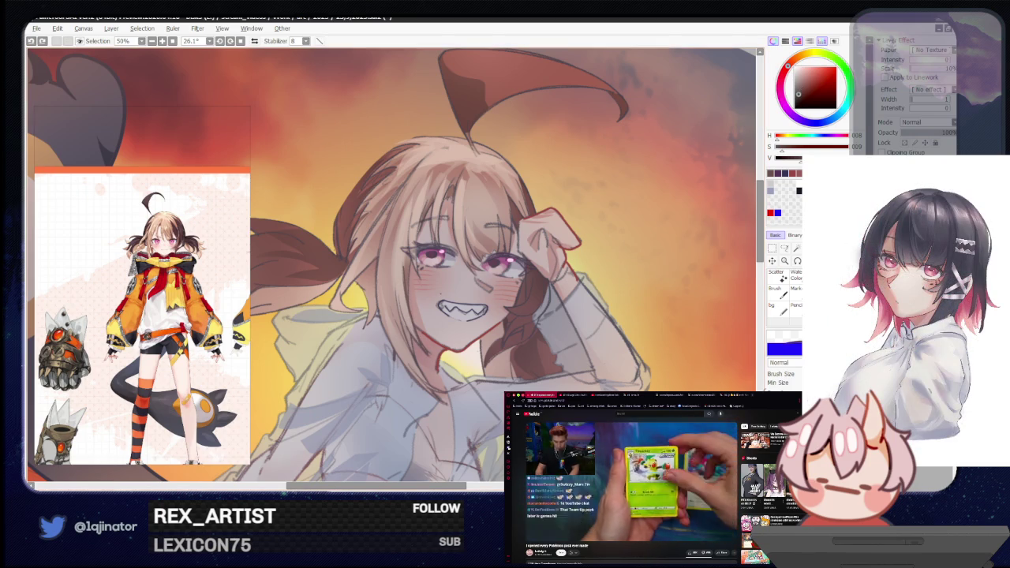
click(806, 94)
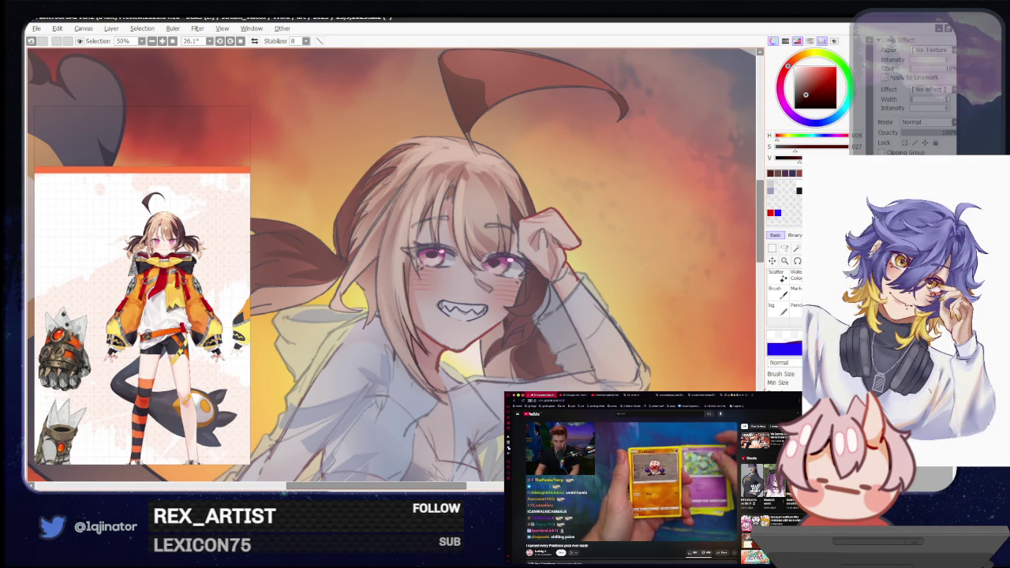
Tilt the canvas and switch to a different brush with the E key.
drag(431, 386, 489, 347)
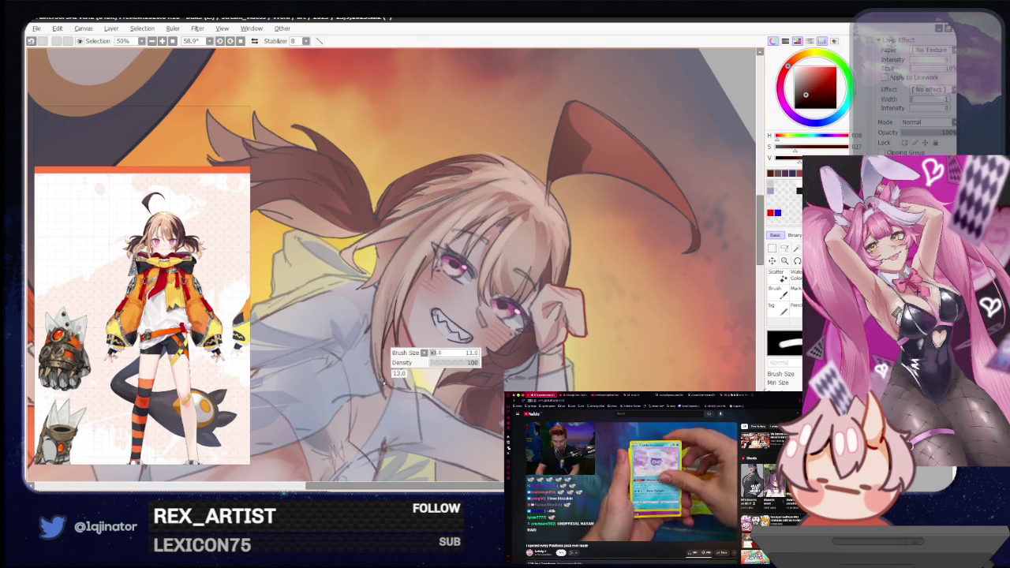
key(e)
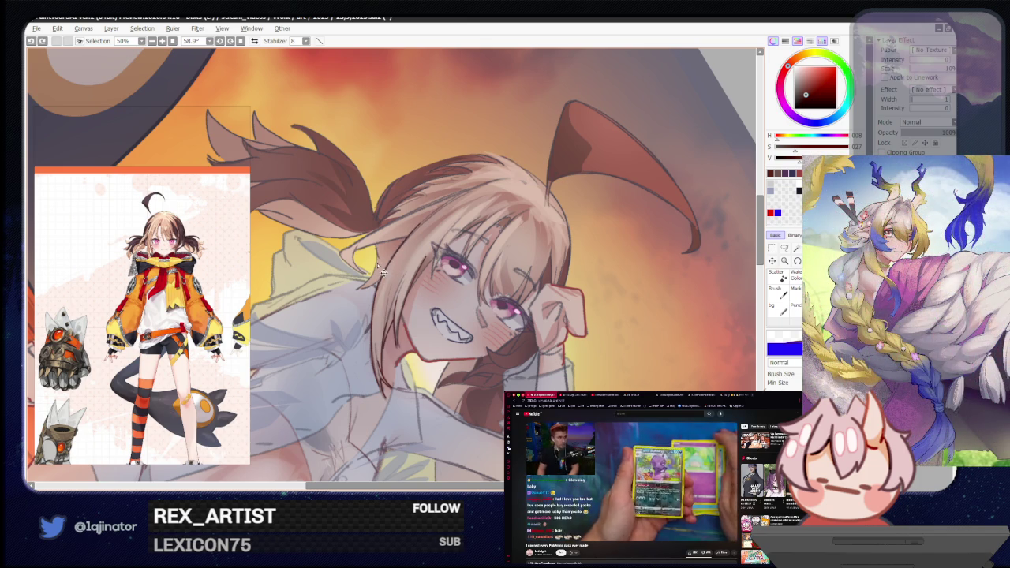
drag(552, 197, 599, 284)
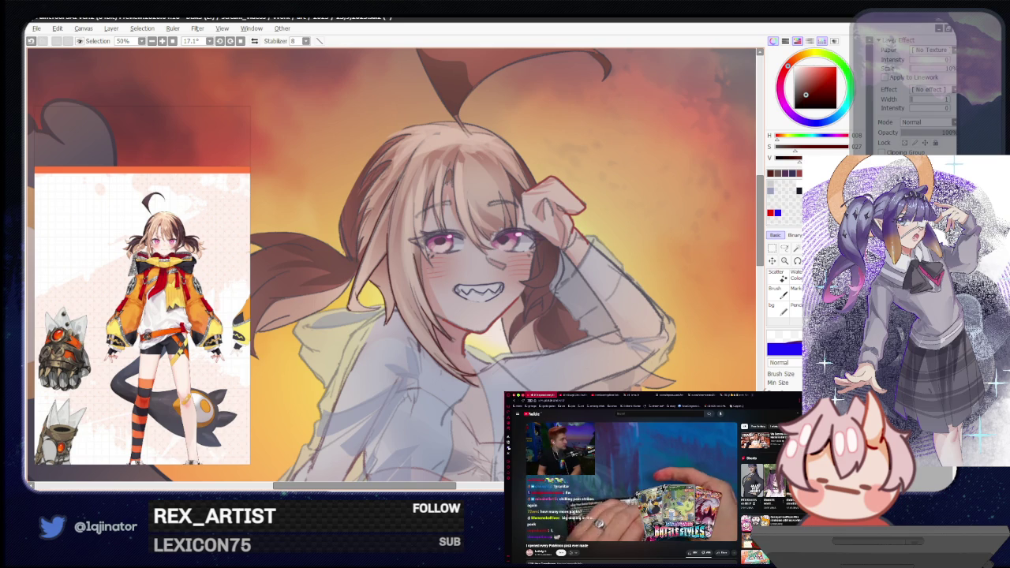
scroll(392, 269, up, 2)
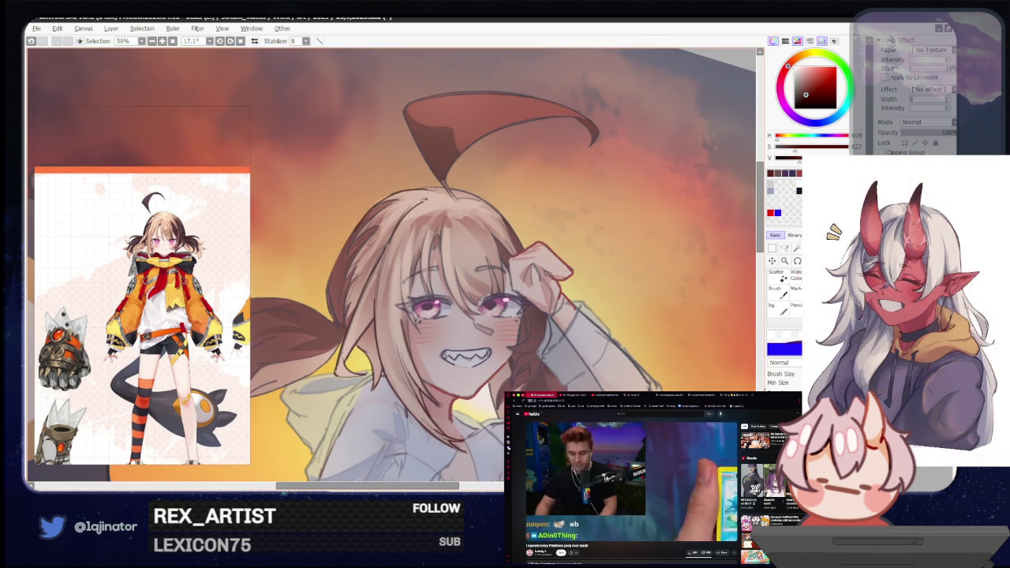
drag(527, 197, 444, 272)
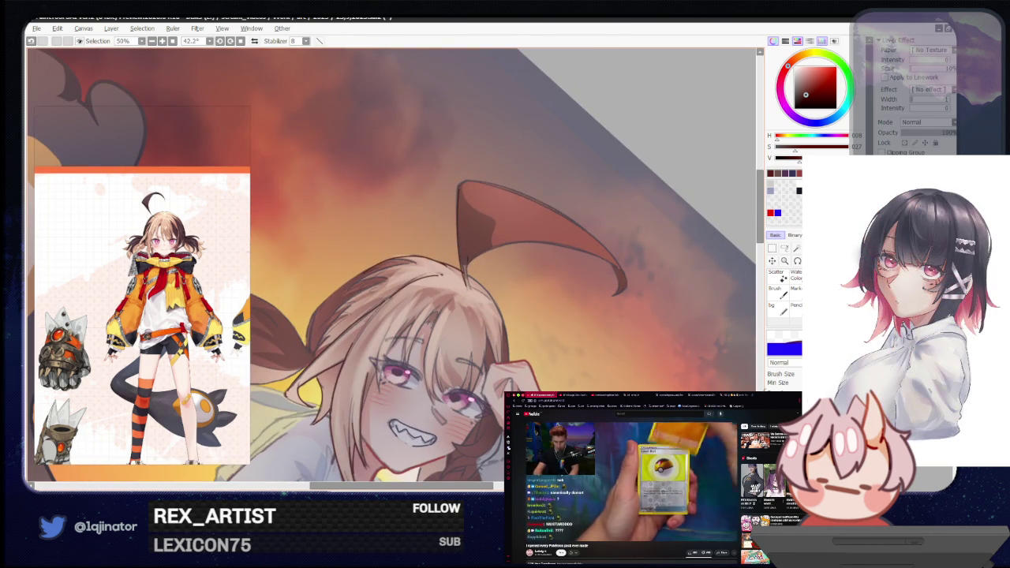
drag(471, 357, 521, 295)
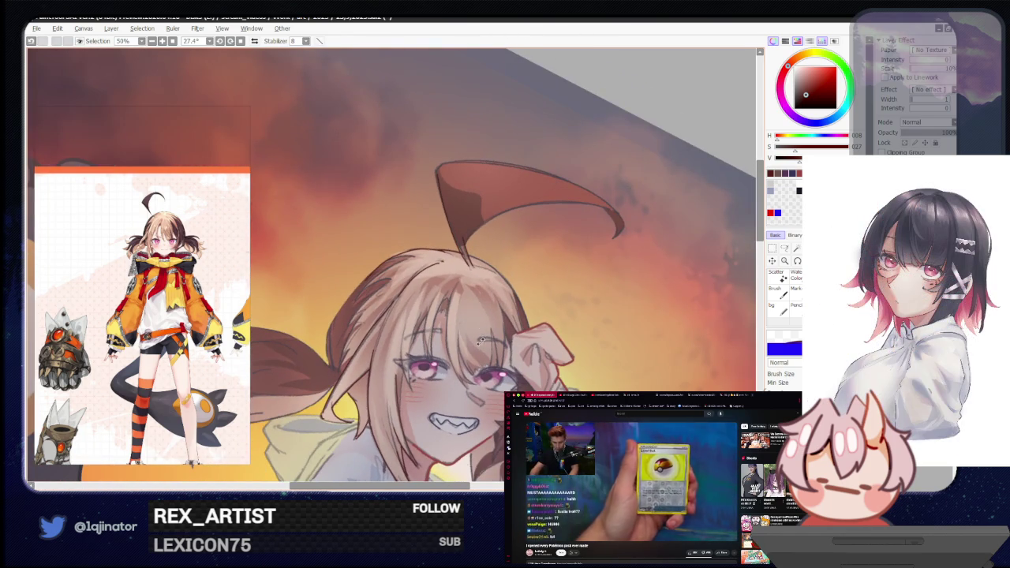
drag(481, 337, 537, 272)
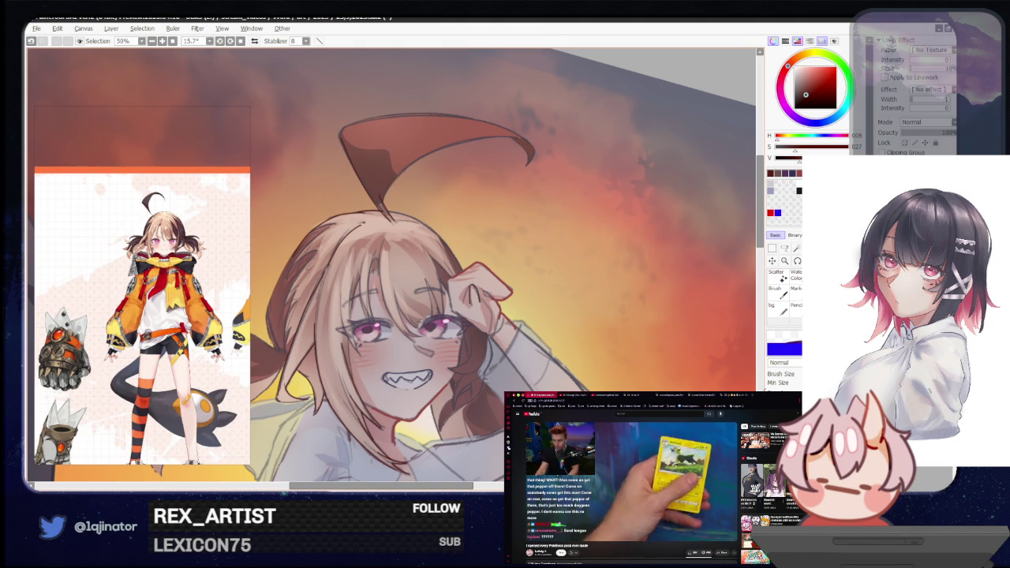
drag(484, 364, 485, 311)
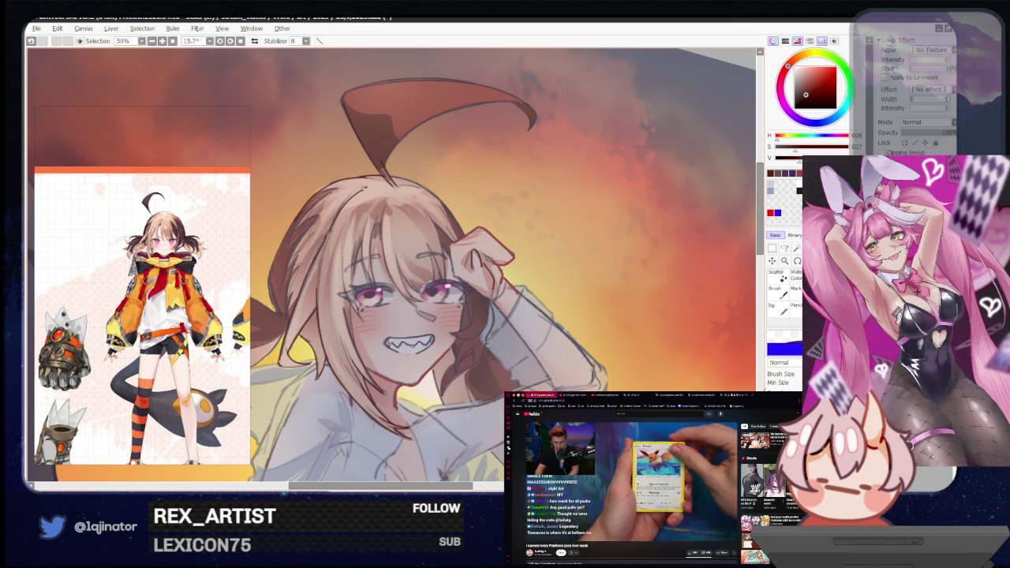
drag(436, 418, 394, 357)
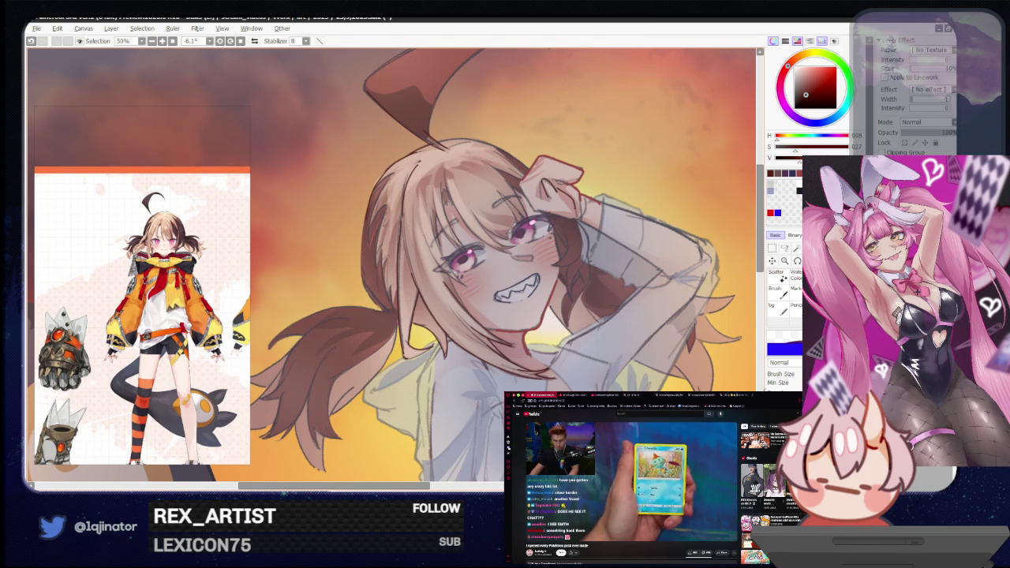
drag(348, 349, 357, 359)
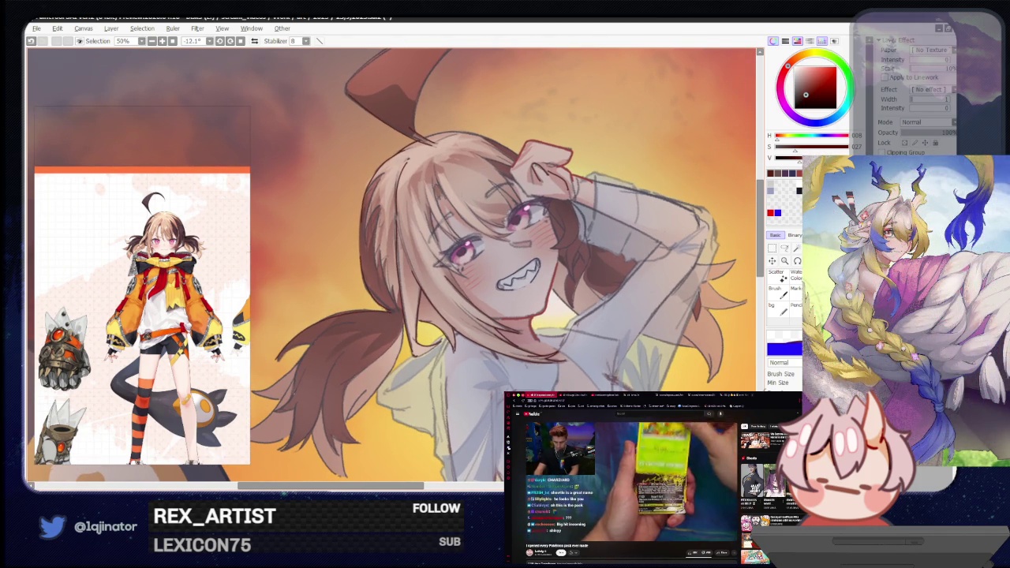
drag(272, 367, 332, 351)
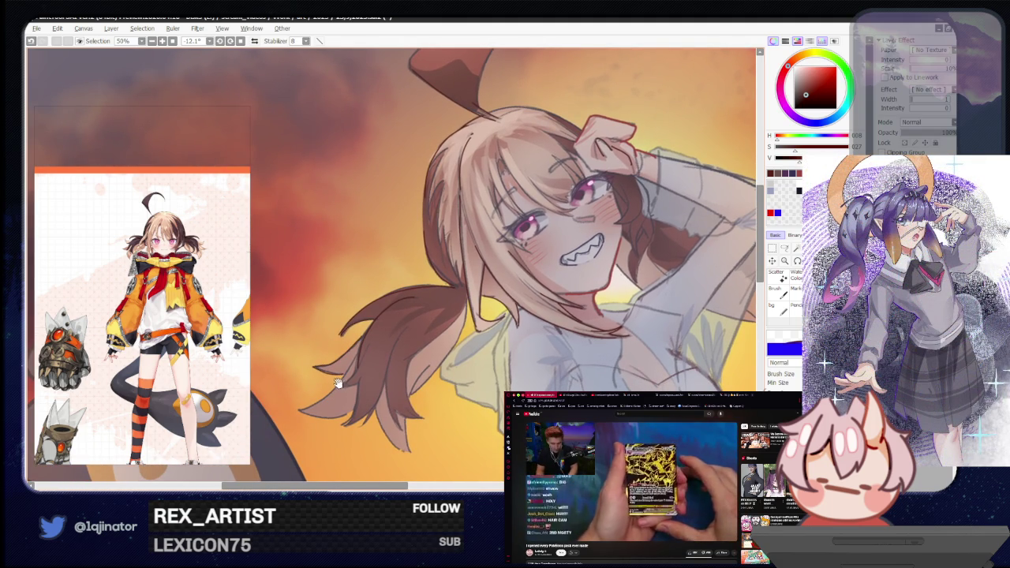
drag(328, 386, 349, 383)
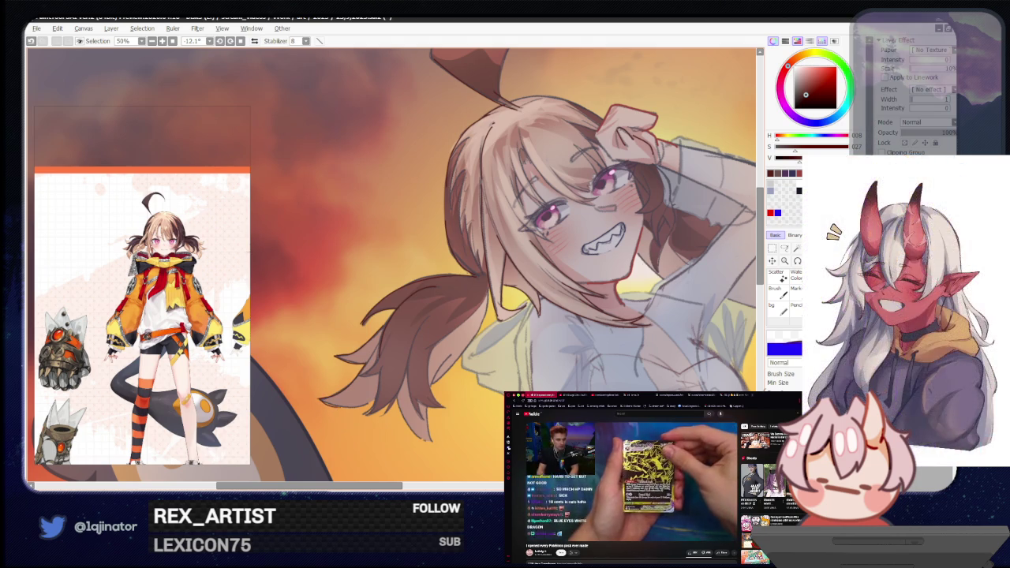
drag(335, 433, 351, 397)
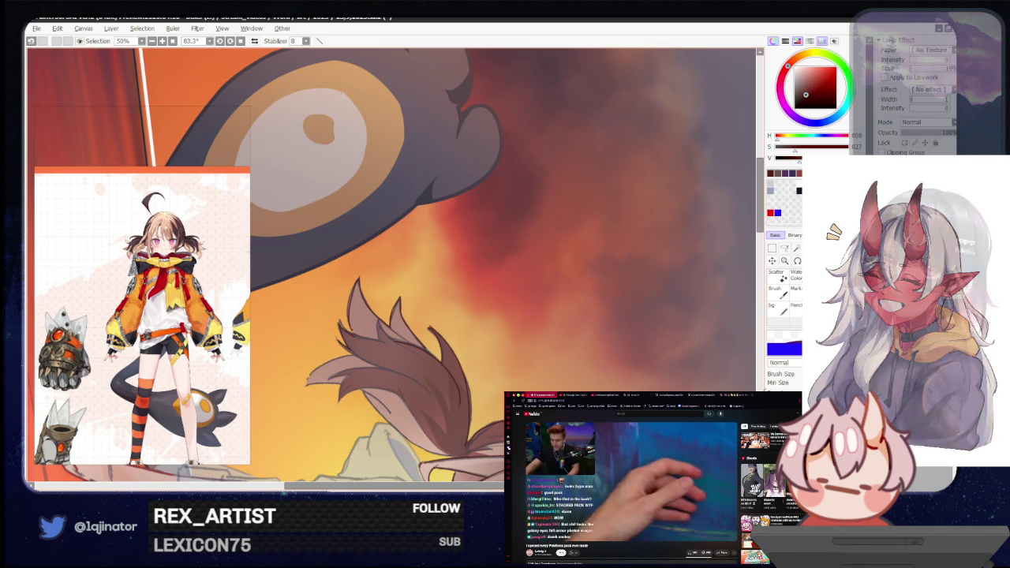
drag(335, 362, 361, 356)
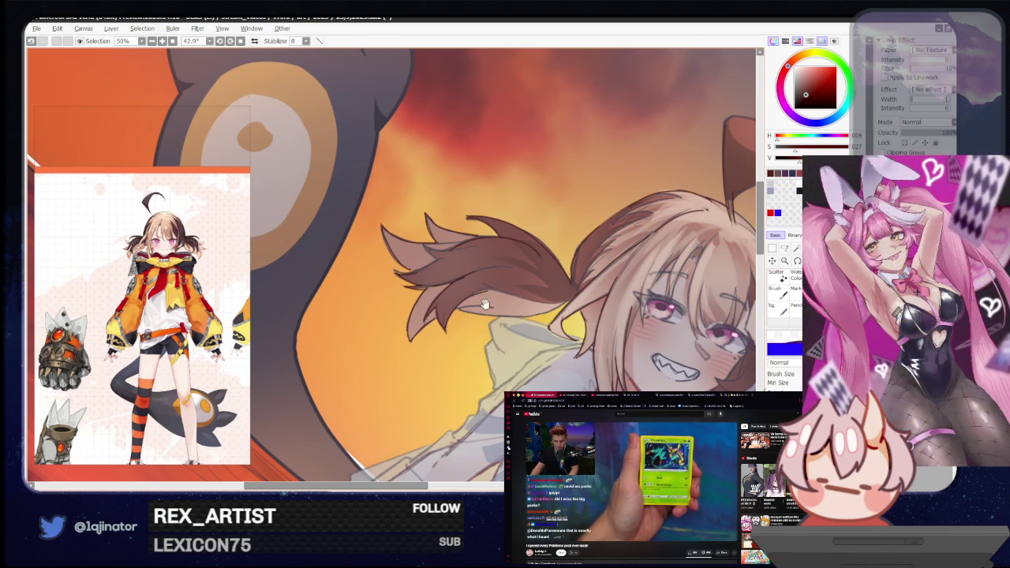
drag(480, 304, 446, 298)
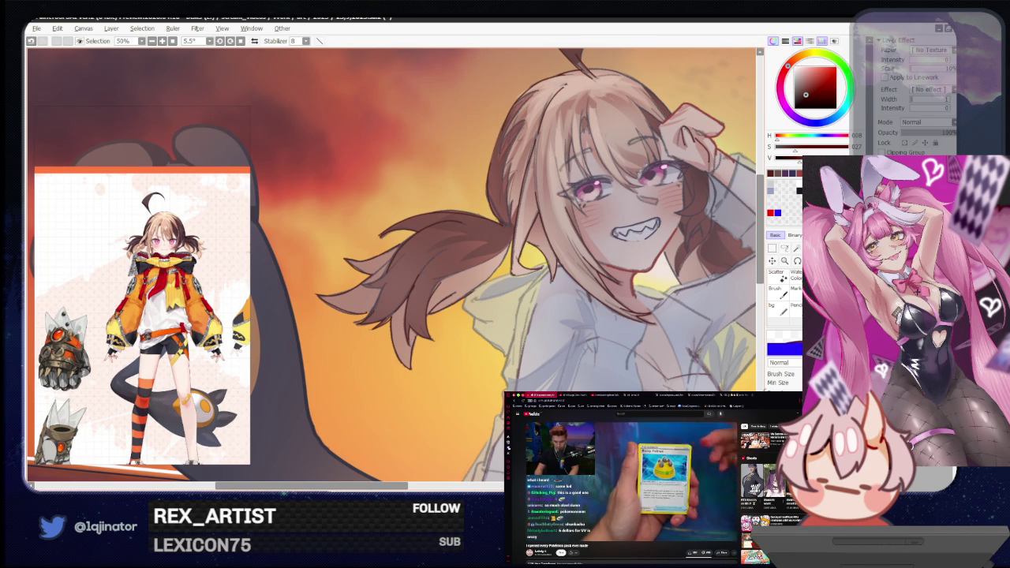
drag(574, 262, 465, 289)
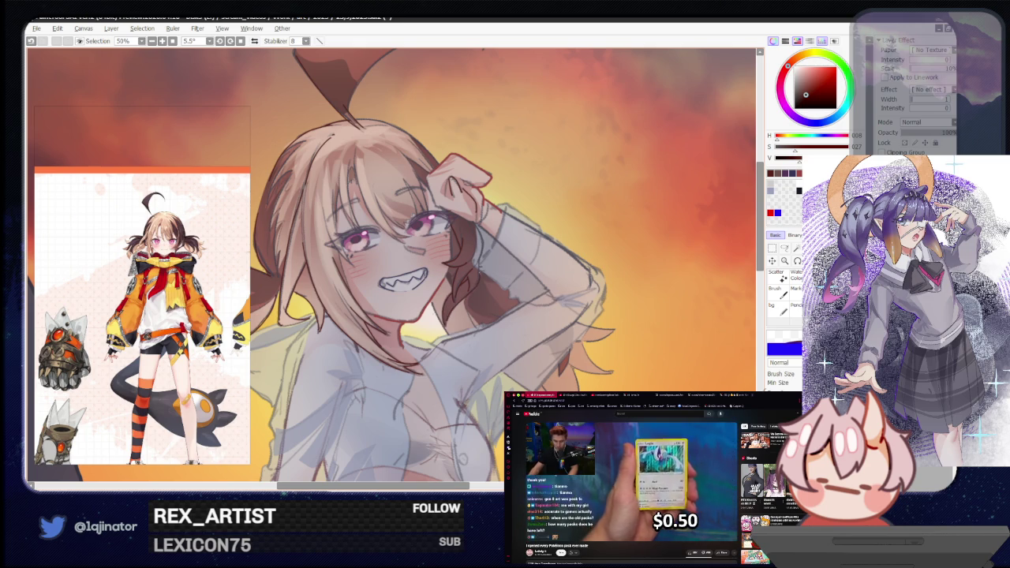
mouse_move(544, 210)
mouse_down()
mouse_move(498, 282)
mouse_move(479, 365)
mouse_up()
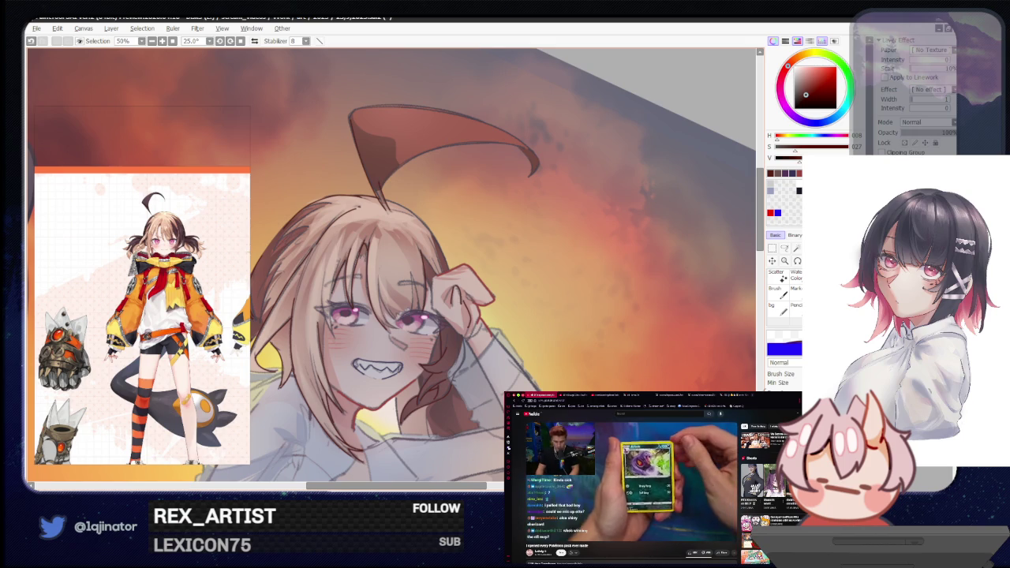
drag(324, 282, 331, 334)
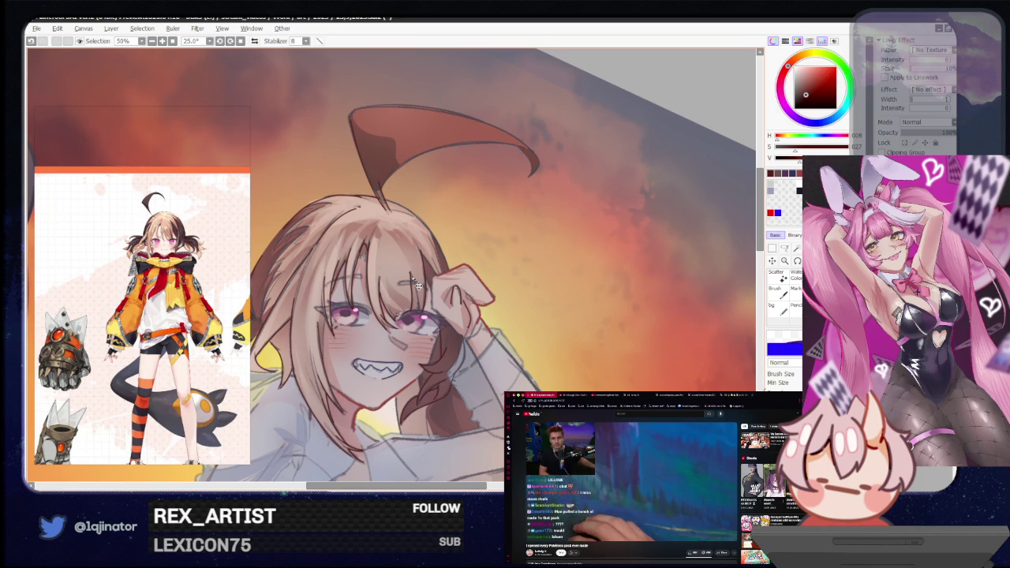
key(e)
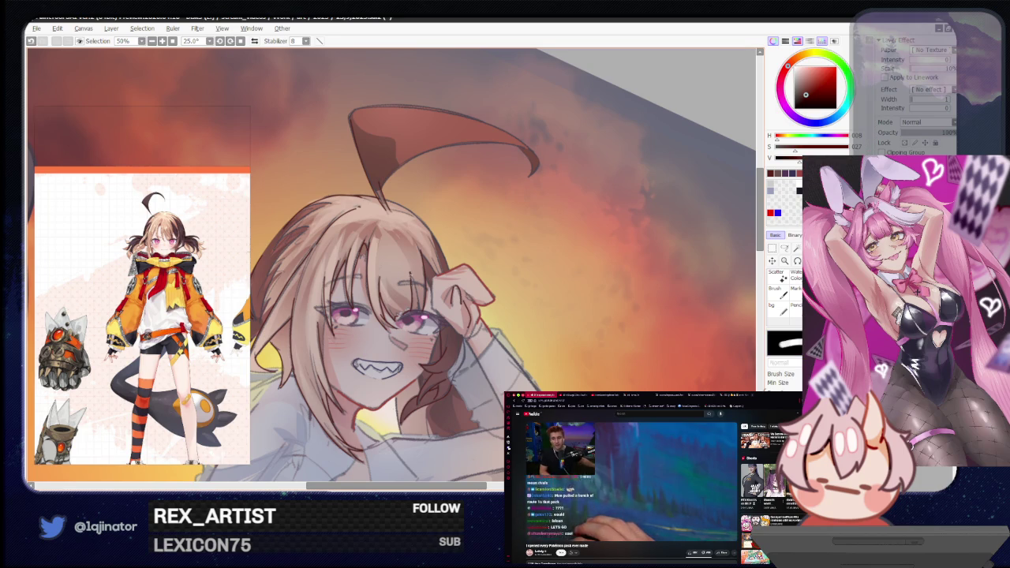
key(b)
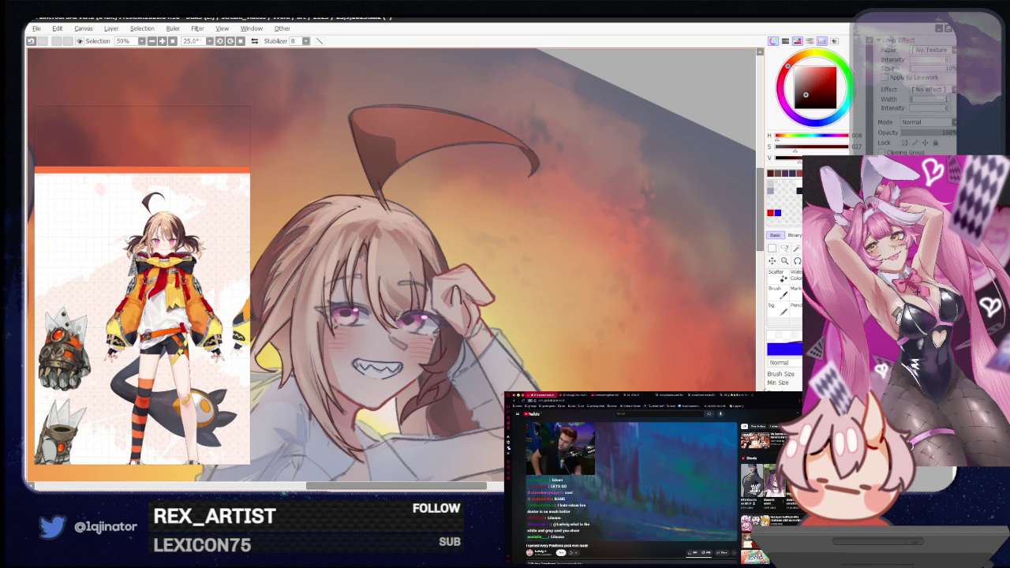
scroll(421, 305, down, 3)
mouse_move(453, 344)
mouse_down()
mouse_move(469, 361)
mouse_move(451, 390)
mouse_up()
drag(447, 406, 430, 336)
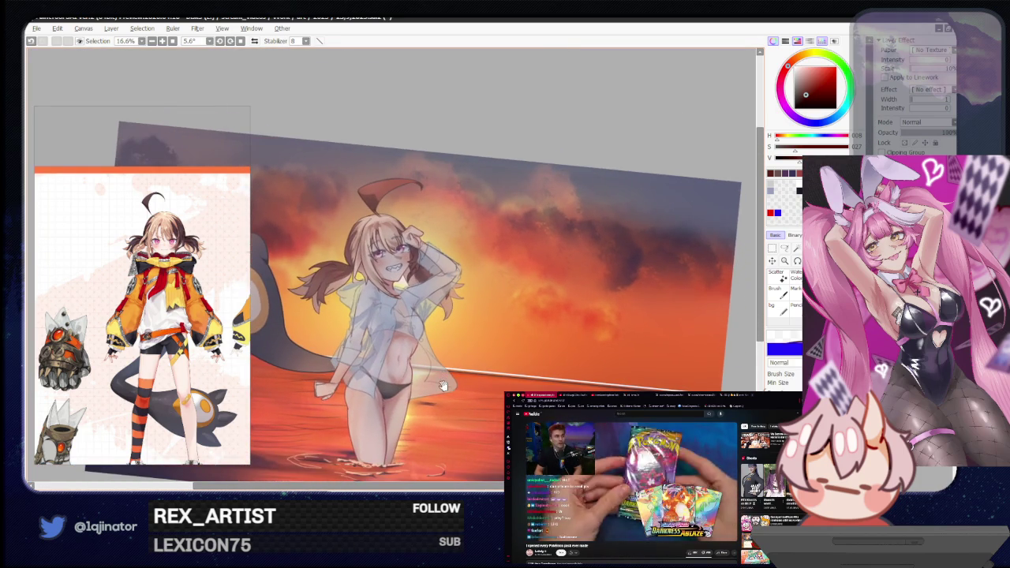
scroll(429, 336, up, 5)
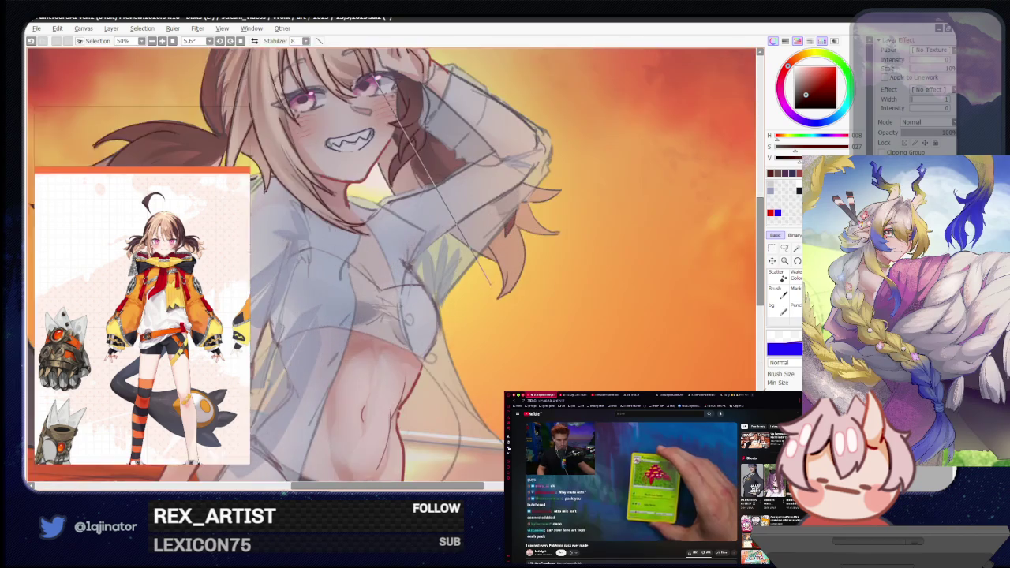
mouse_move(417, 369)
mouse_down()
mouse_move(359, 350)
mouse_move(378, 324)
mouse_up()
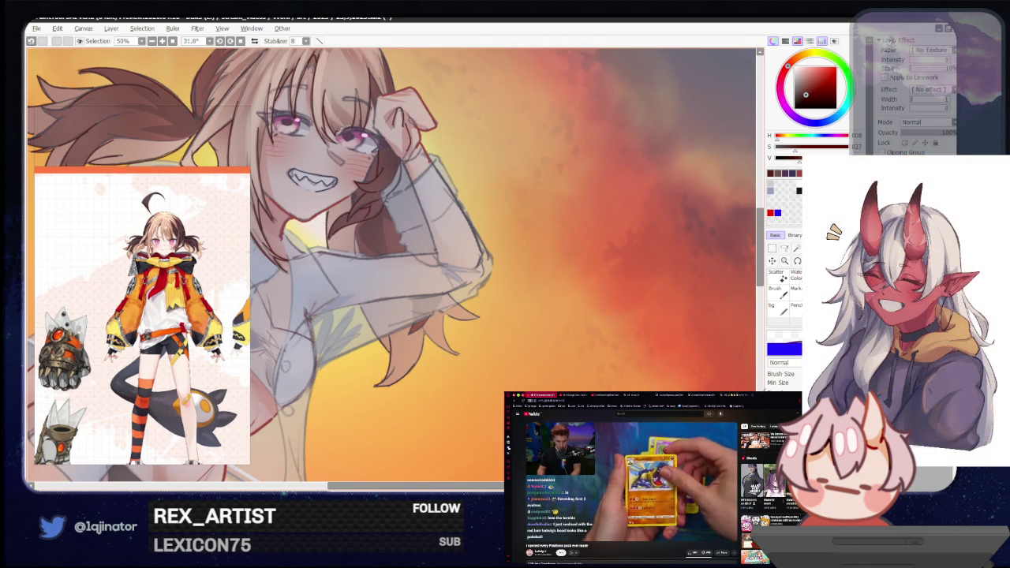
drag(416, 362, 462, 406)
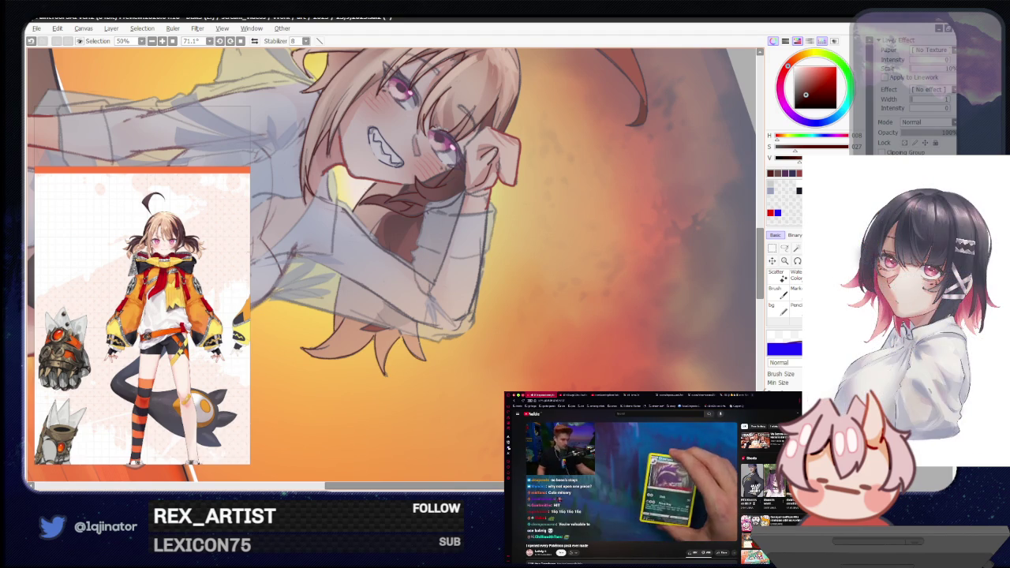
mouse_move(417, 337)
mouse_down()
mouse_move(435, 368)
mouse_move(405, 353)
mouse_up()
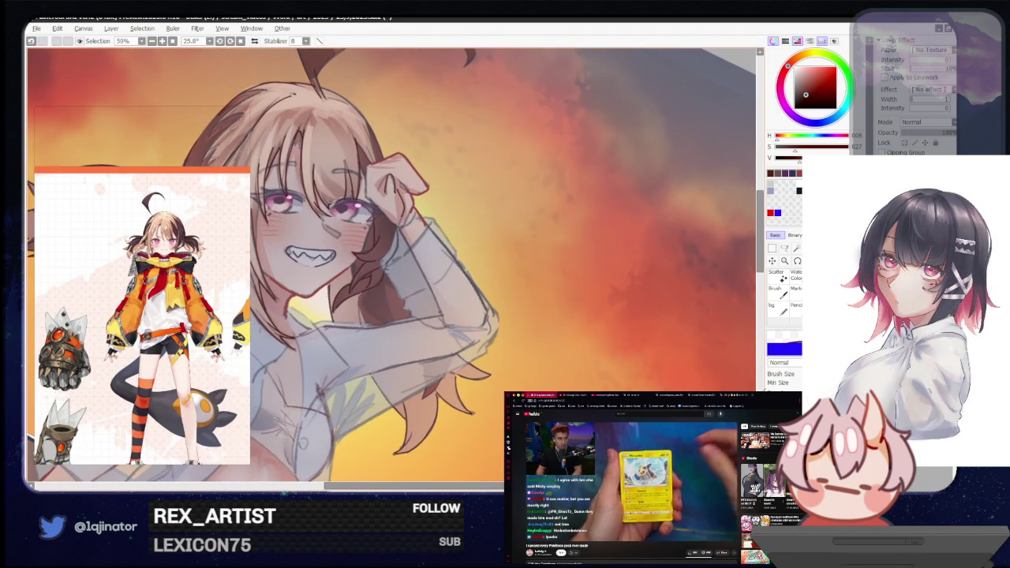
mouse_move(426, 316)
mouse_down()
mouse_move(414, 292)
mouse_move(386, 329)
mouse_up()
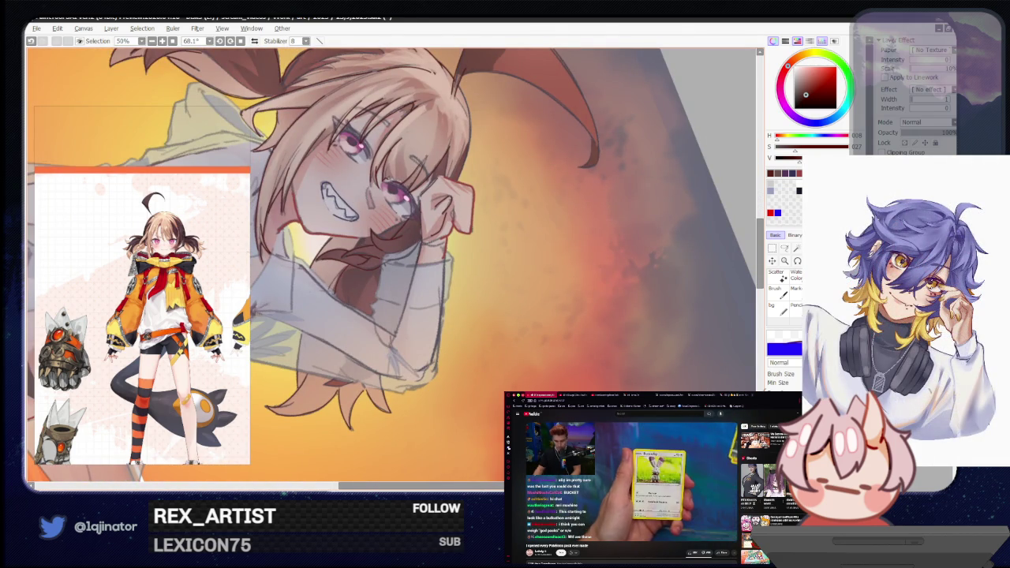
scroll(426, 260, down, 3)
drag(426, 260, 431, 365)
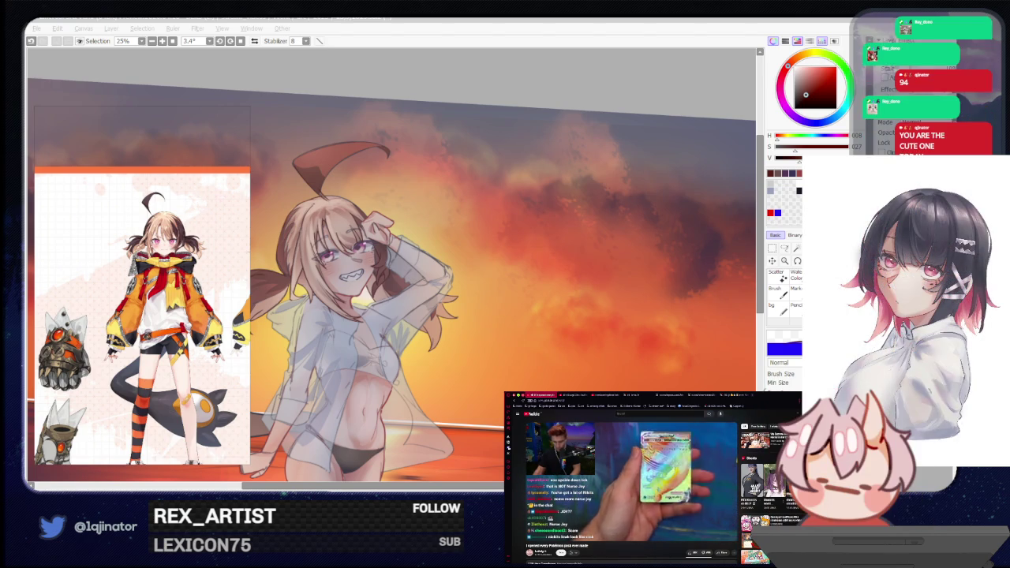
key(alt+Tab)
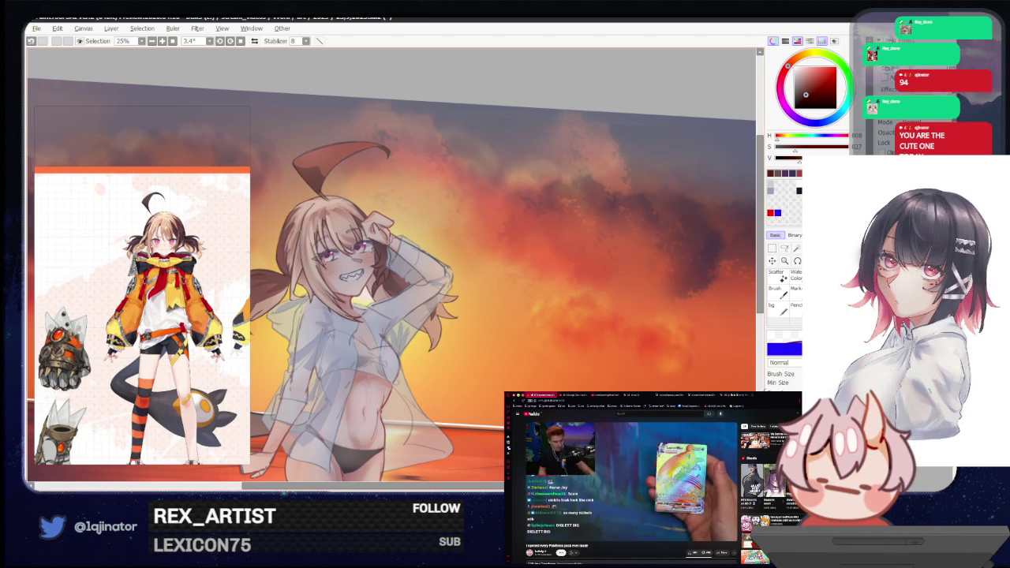
drag(463, 420, 493, 339)
mouse_move(470, 374)
mouse_down()
mouse_move(464, 397)
mouse_move(478, 422)
mouse_up()
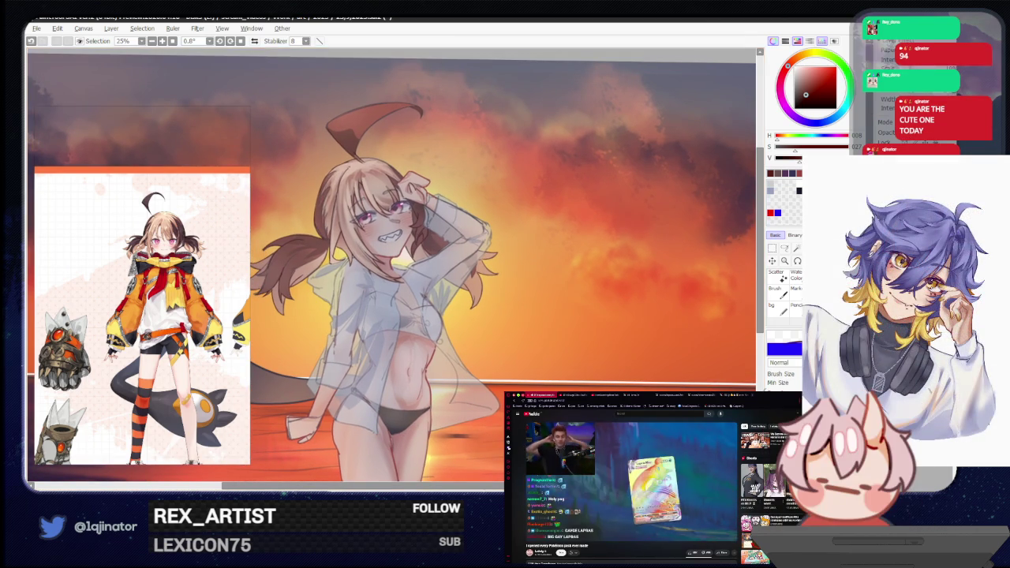
key(alt+Tab)
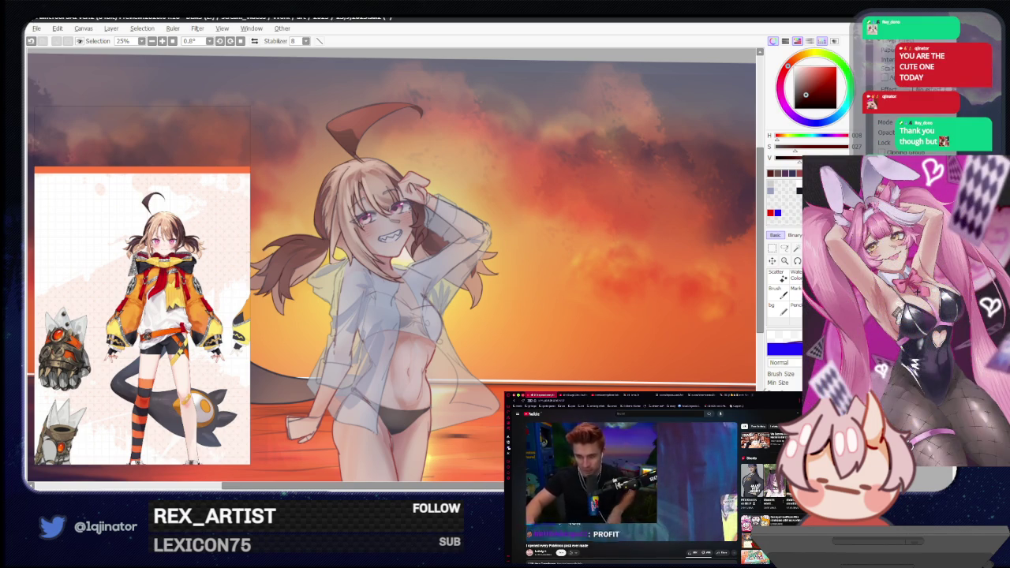
key(alt+Tab)
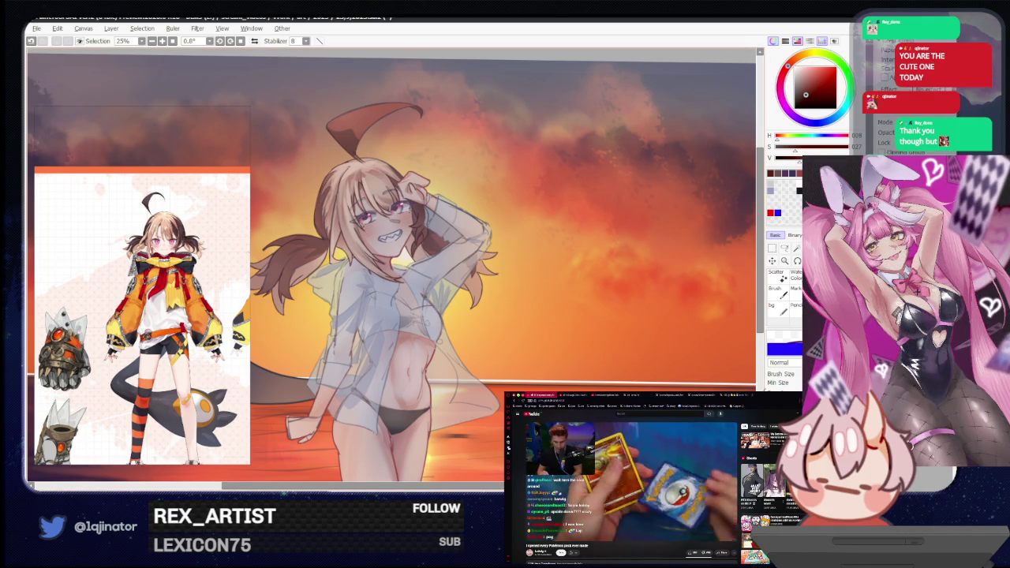
scroll(391, 266, down, 2)
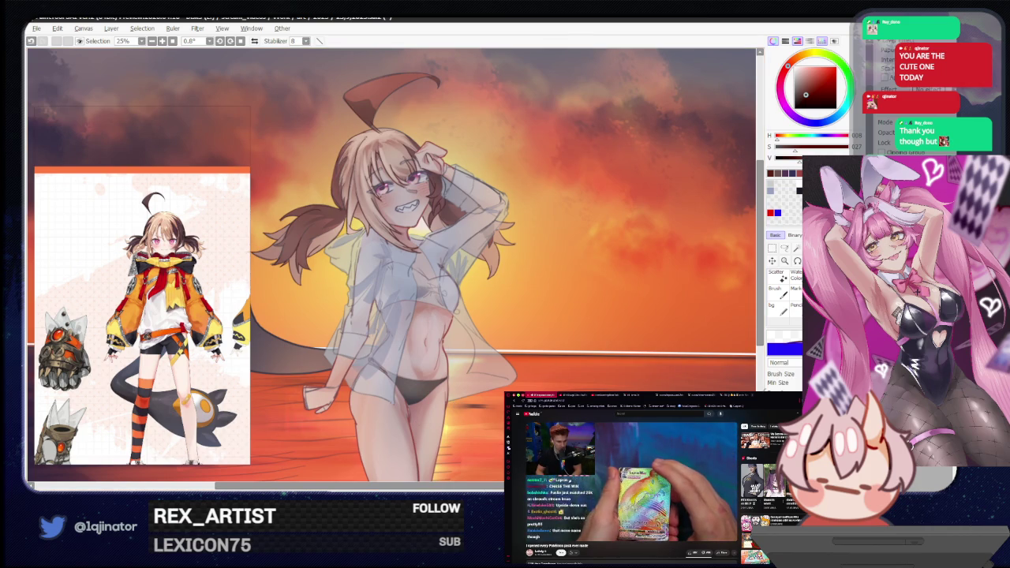
key(alt+Tab)
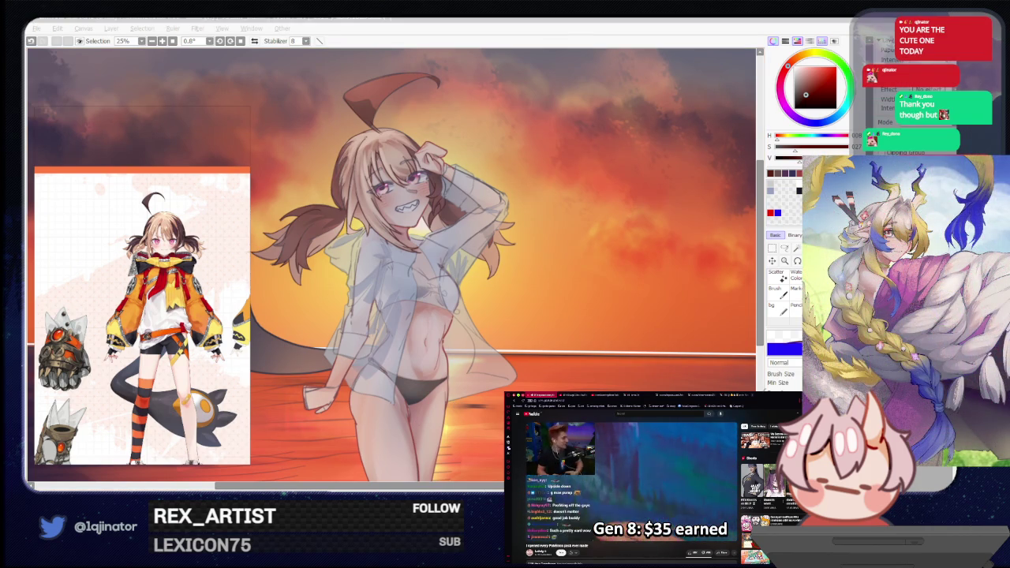
key(alt+Tab)
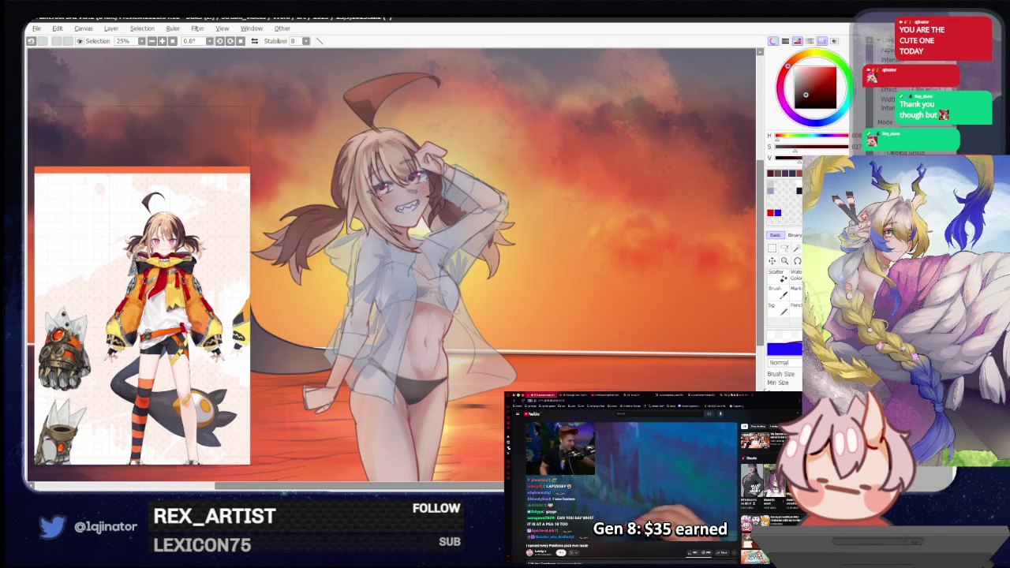
scroll(557, 322, up, 1)
scroll(557, 322, up, 1)
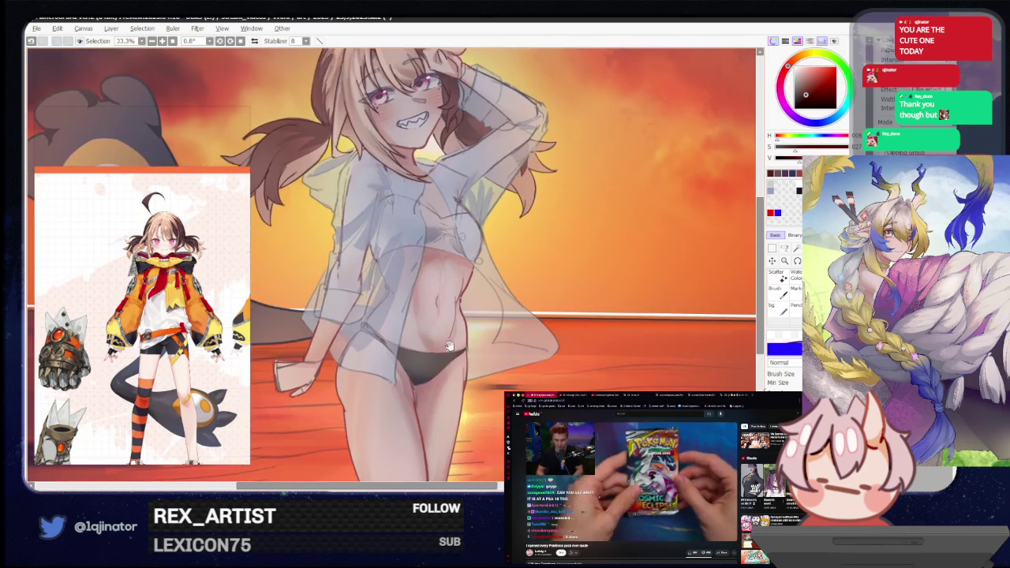
scroll(557, 322, up, 1)
drag(557, 322, 394, 439)
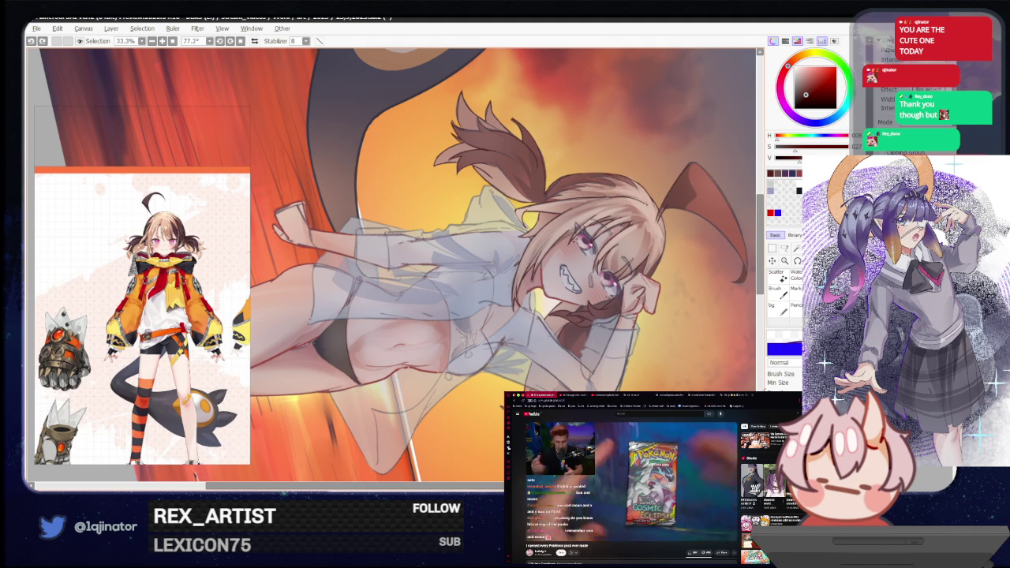
mouse_move(341, 381)
mouse_down()
mouse_move(367, 356)
mouse_move(308, 309)
mouse_up()
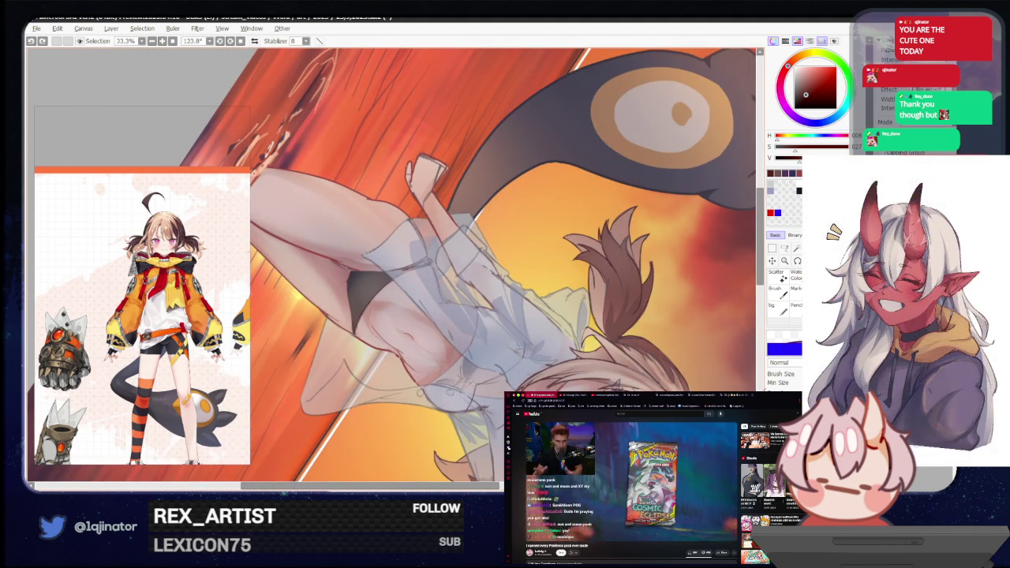
mouse_move(471, 325)
mouse_down()
mouse_move(492, 308)
mouse_move(445, 395)
mouse_move(420, 276)
mouse_up()
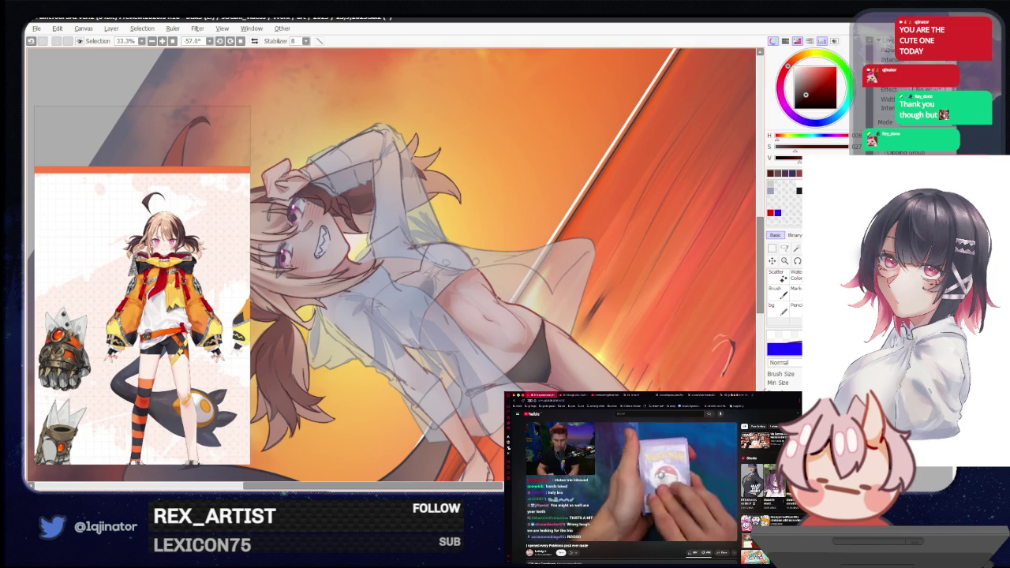
drag(505, 260, 419, 377)
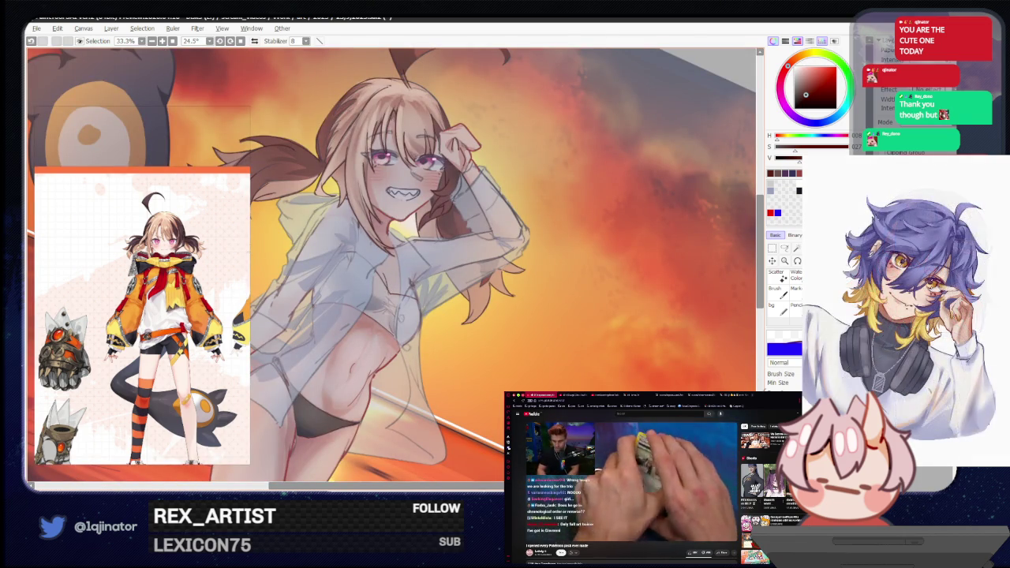
drag(417, 296, 430, 375)
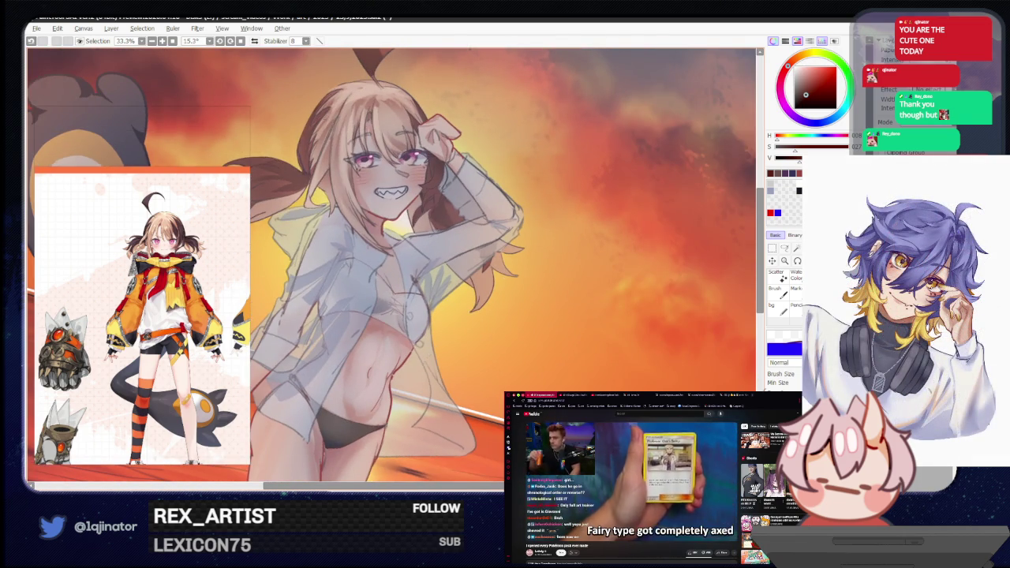
scroll(394, 269, down, 3)
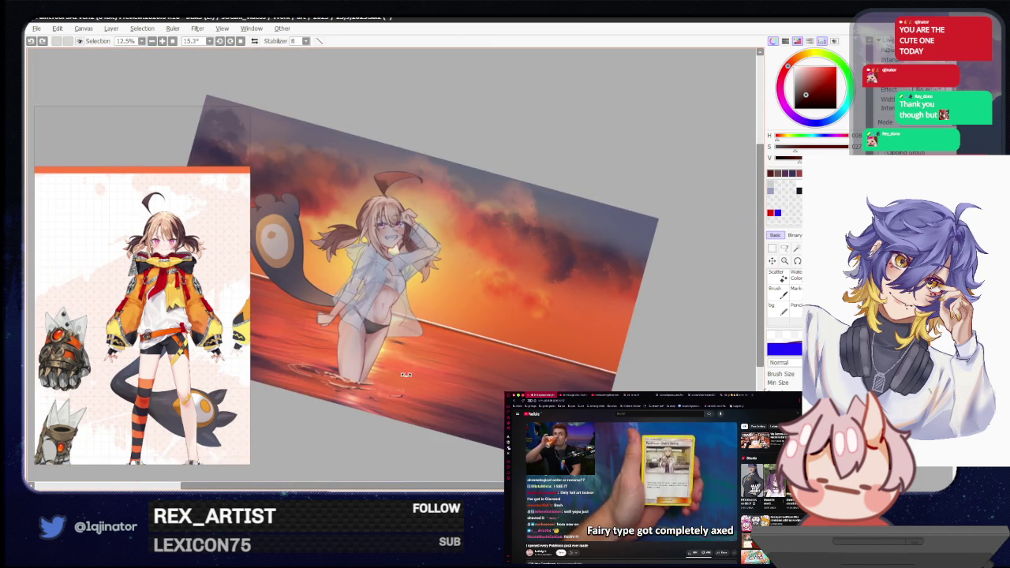
drag(407, 374, 422, 372)
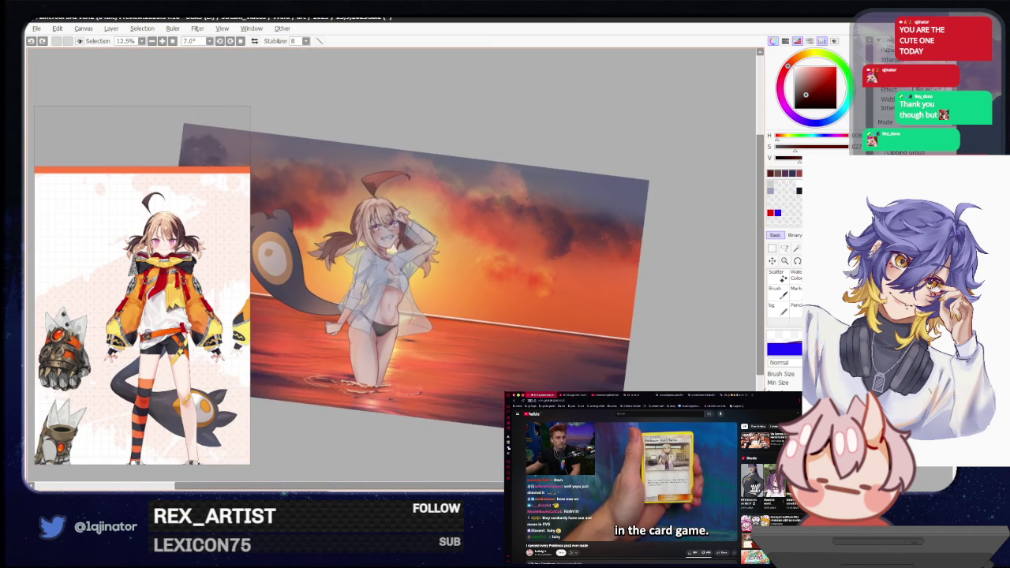
scroll(379, 269, up, 2)
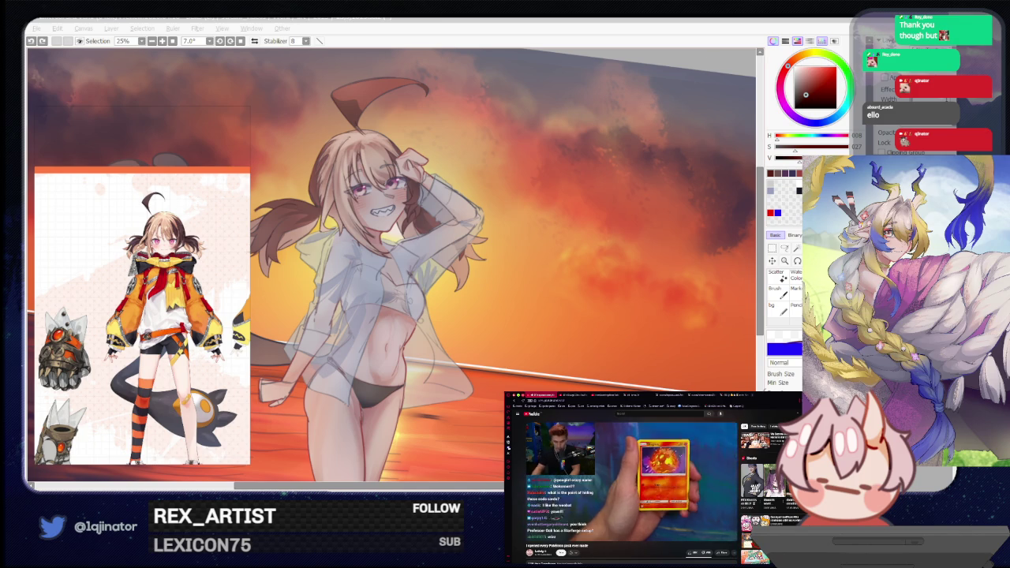
key(alt+Tab)
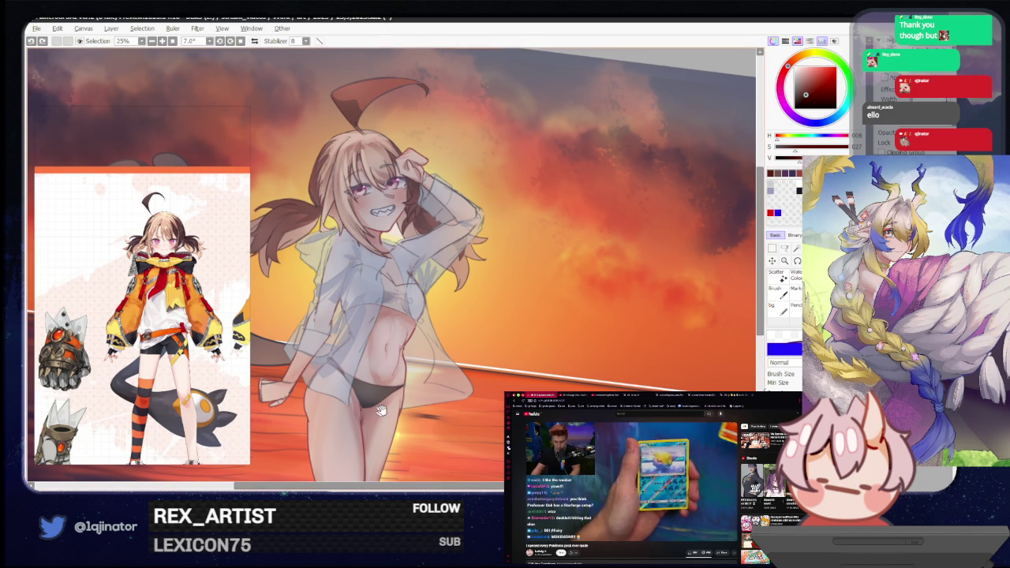
drag(346, 381, 555, 353)
drag(612, 340, 553, 338)
drag(560, 289, 500, 342)
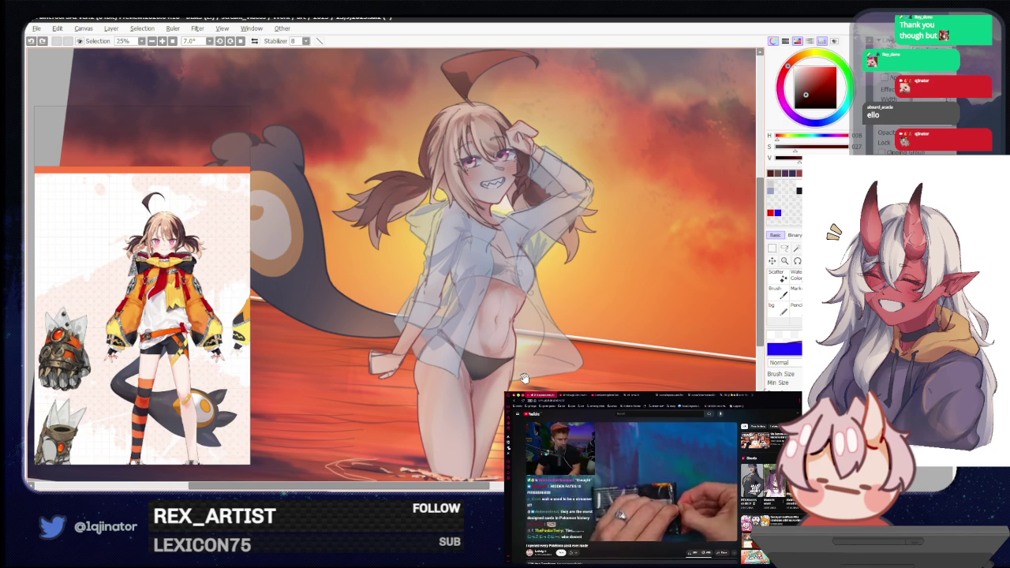
drag(528, 370, 514, 372)
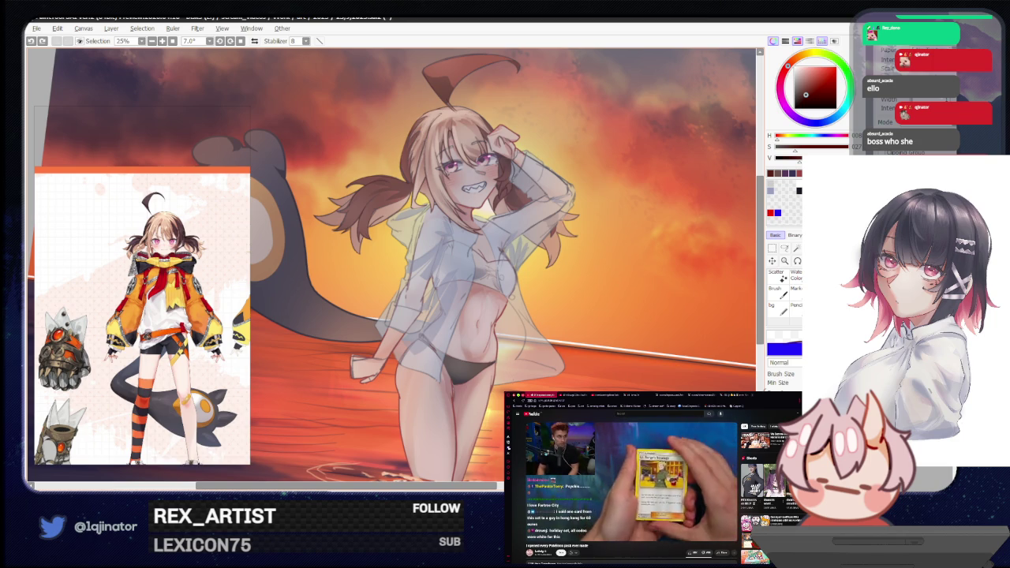
drag(538, 335, 519, 355)
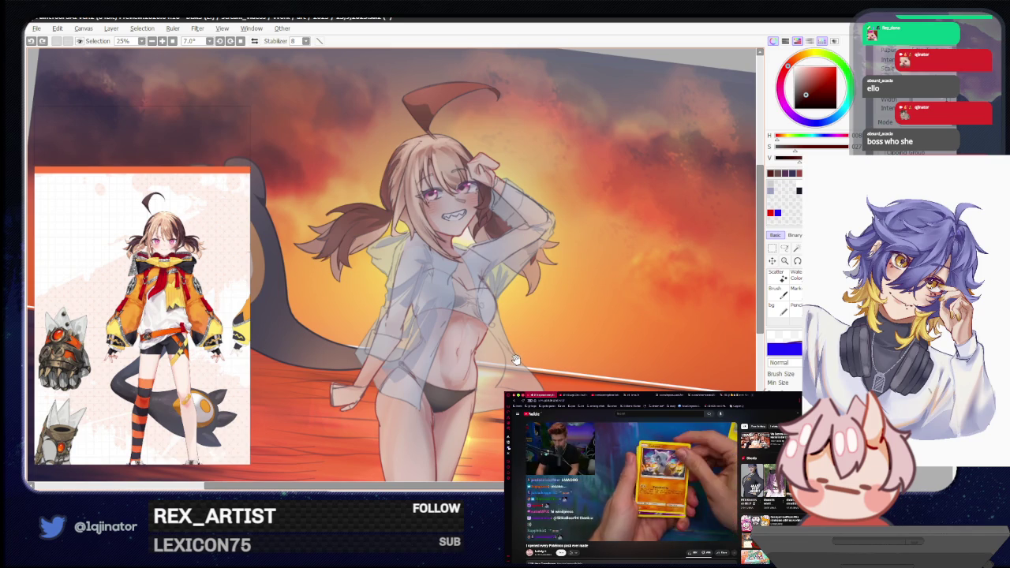
drag(514, 361, 474, 332)
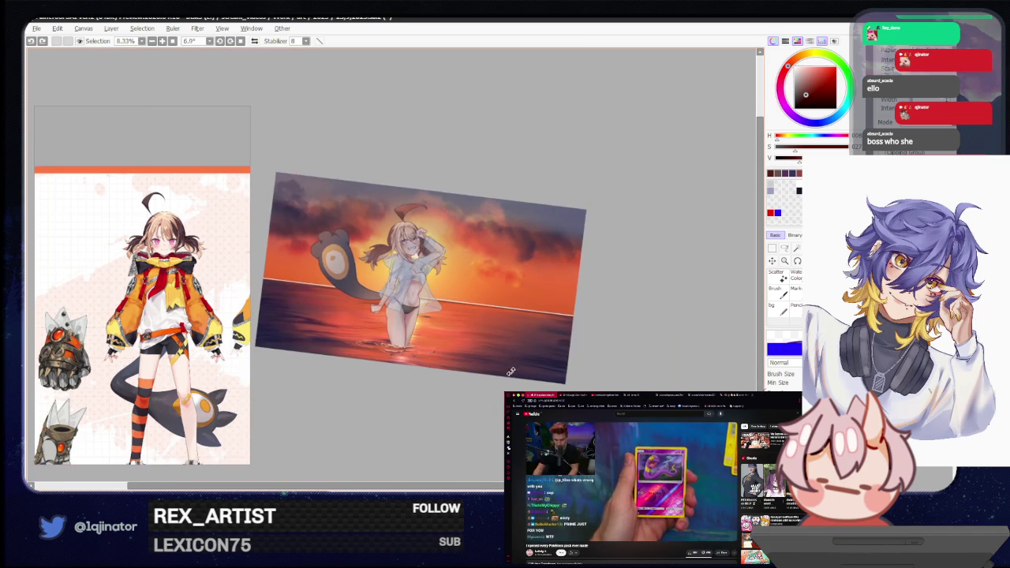
Shift and fine-tune the painting hue, zoom into the face, and rotate the view steeply.
drag(517, 359, 514, 362)
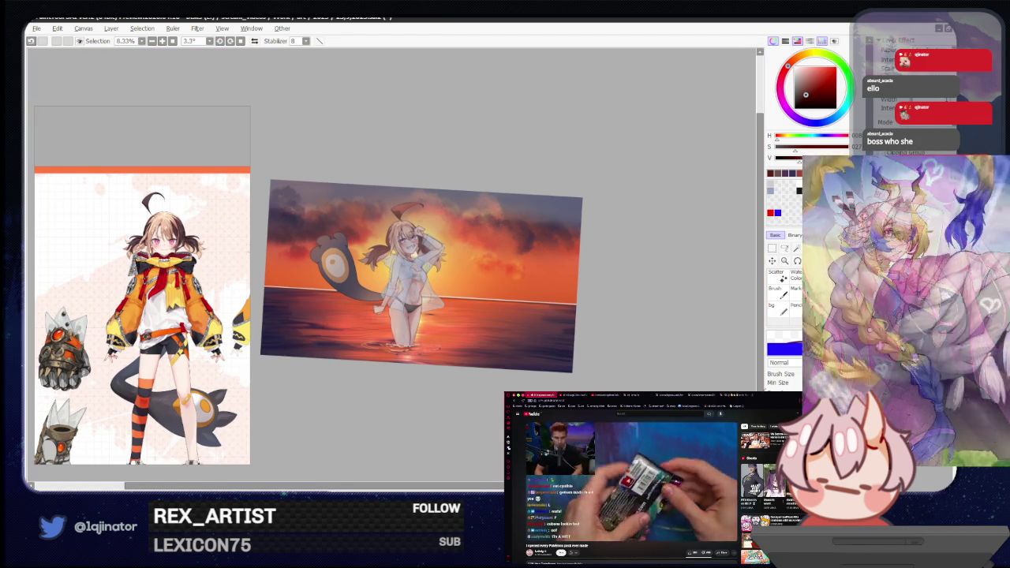
scroll(394, 268, up, 7)
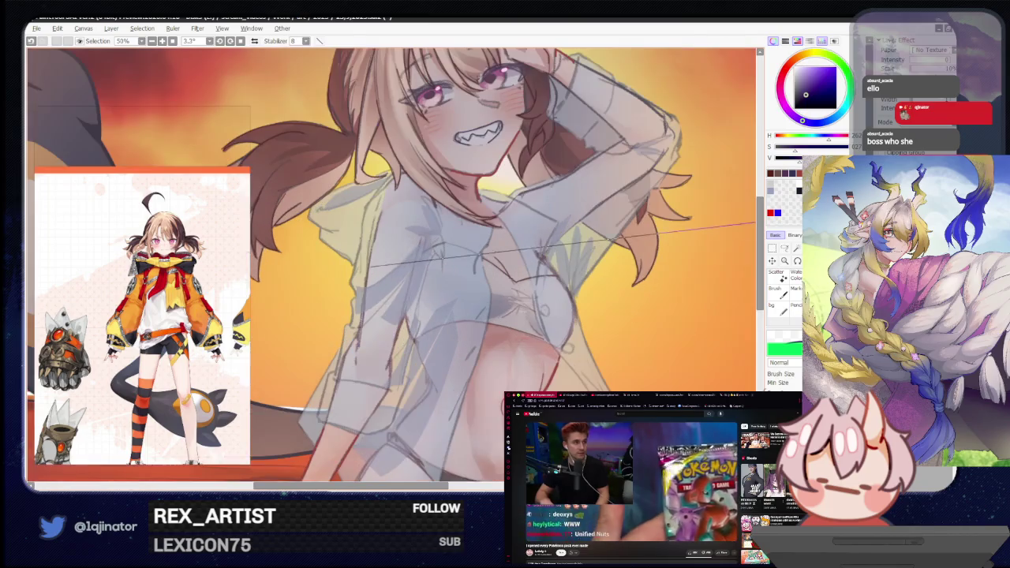
scroll(395, 269, down, 1)
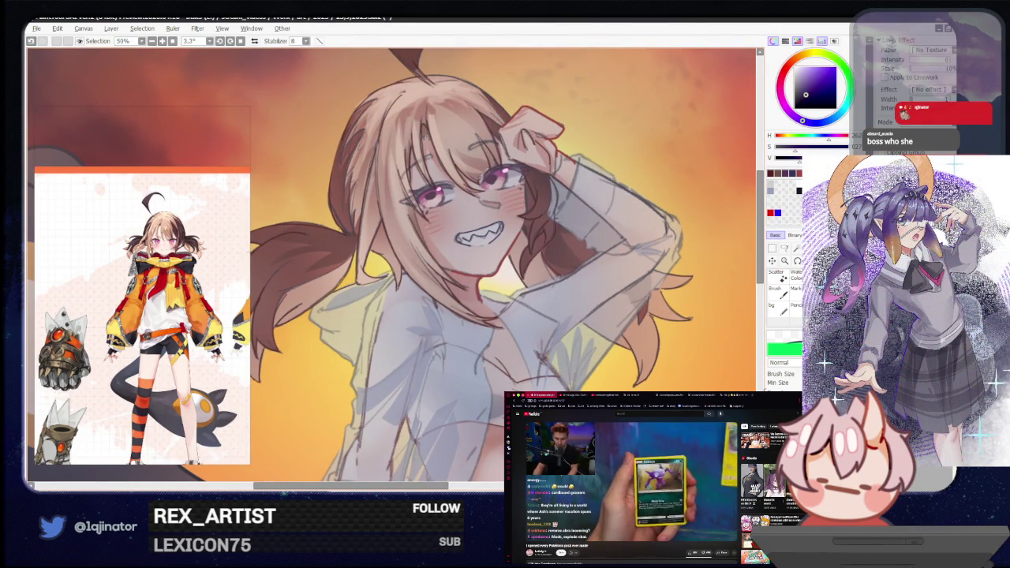
drag(825, 116, 811, 124)
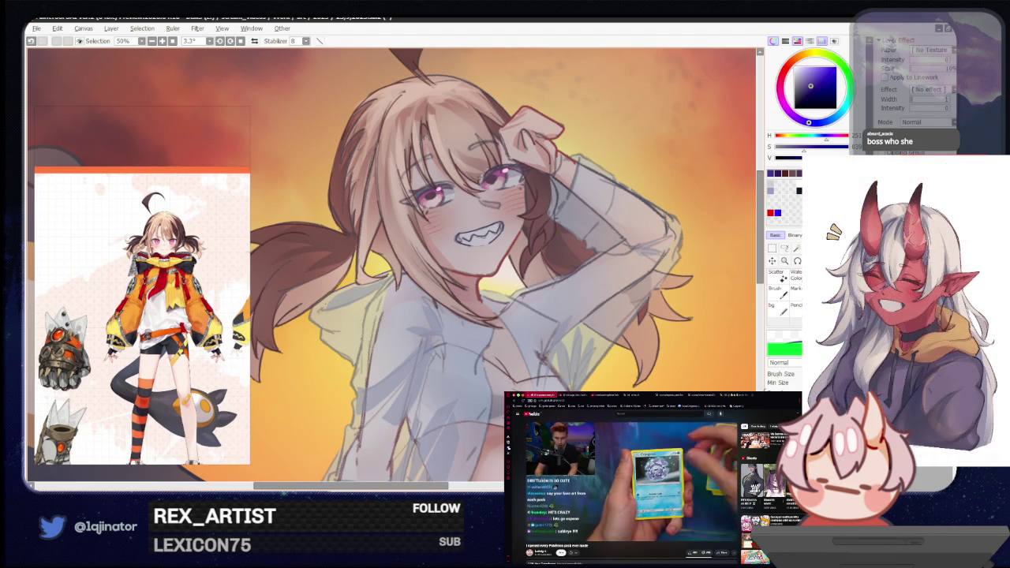
click(827, 120)
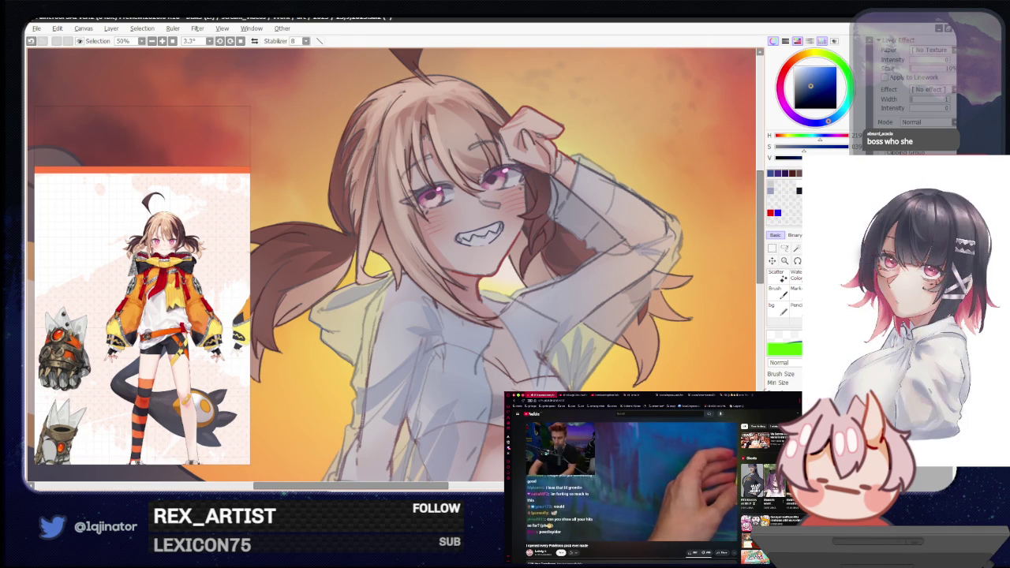
scroll(391, 323, up, 1)
scroll(390, 323, up, 1)
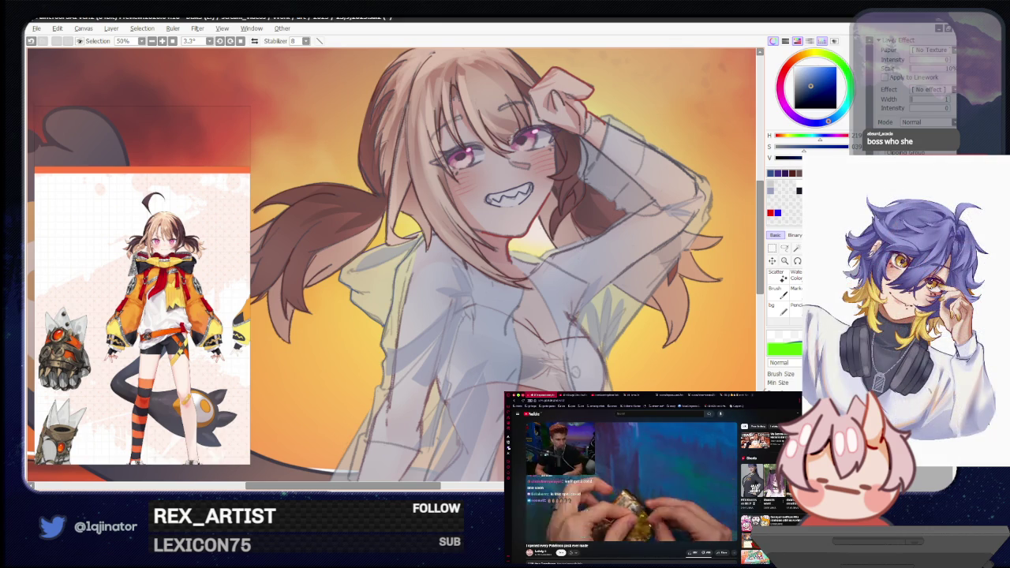
scroll(391, 268, up, 2)
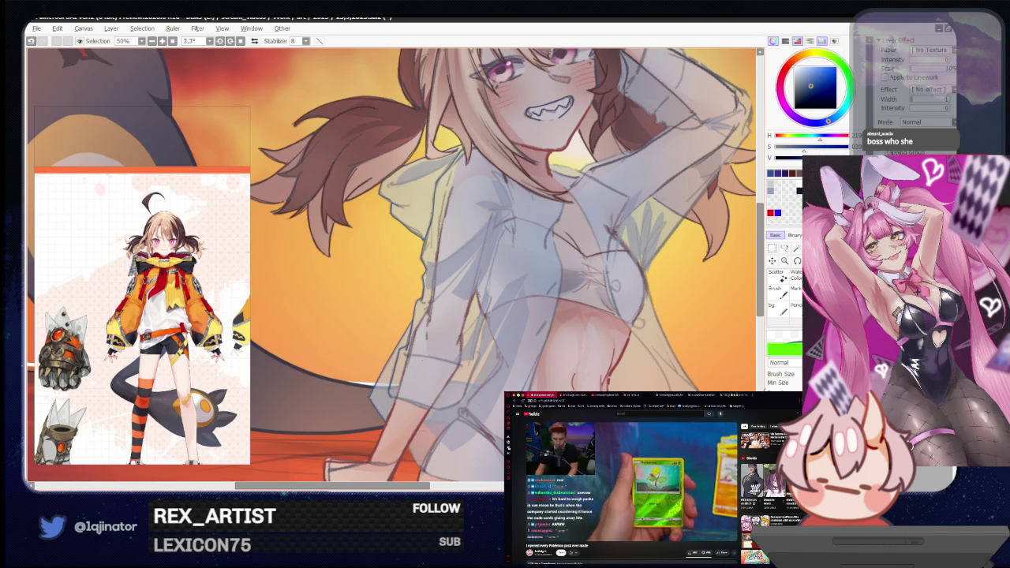
key(End)
key(End)
key(End)
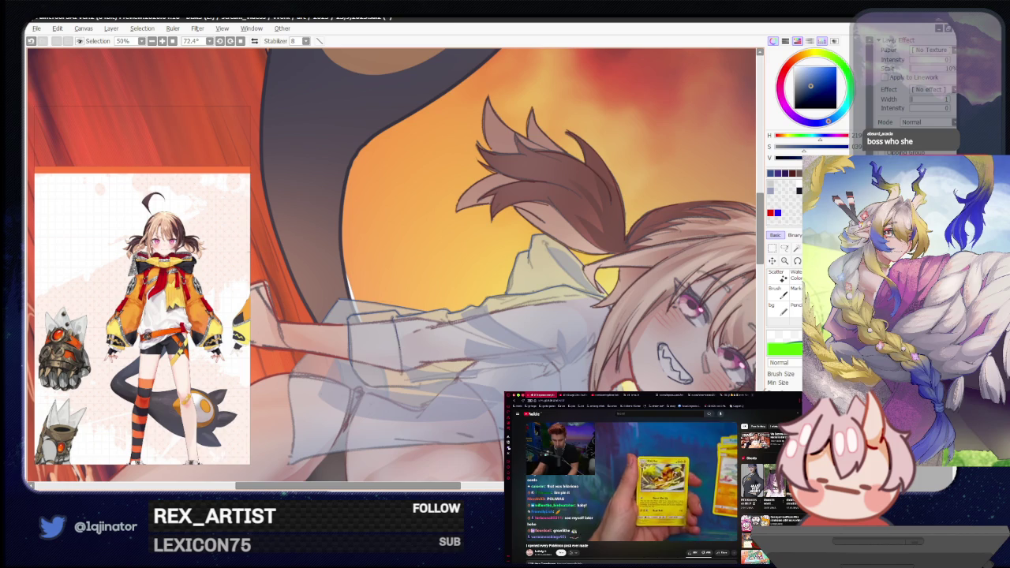
Frame the face and torso, briefly toggling the eraser and back to the brush.
drag(392, 419, 470, 320)
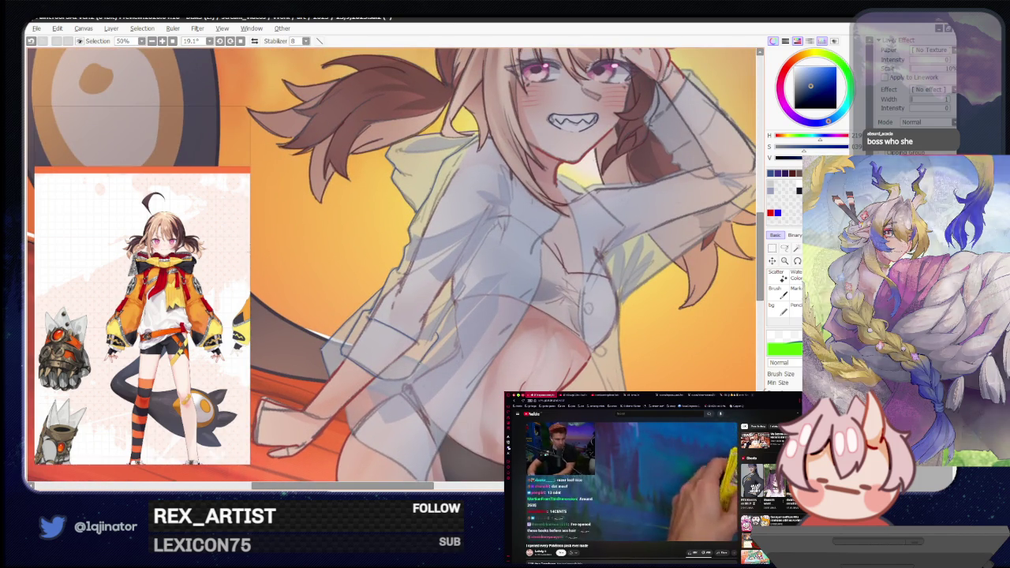
drag(420, 347, 375, 382)
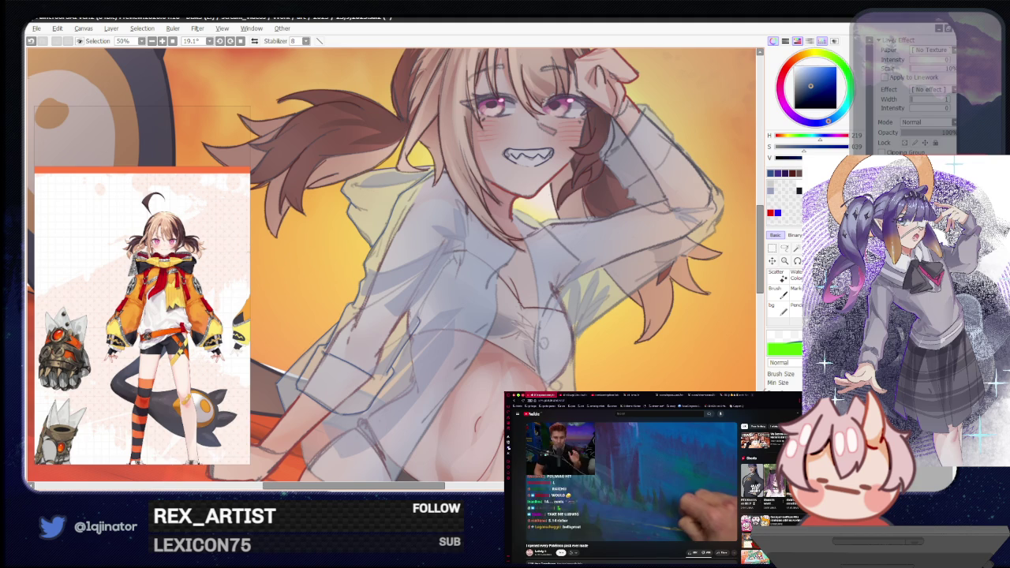
key(e)
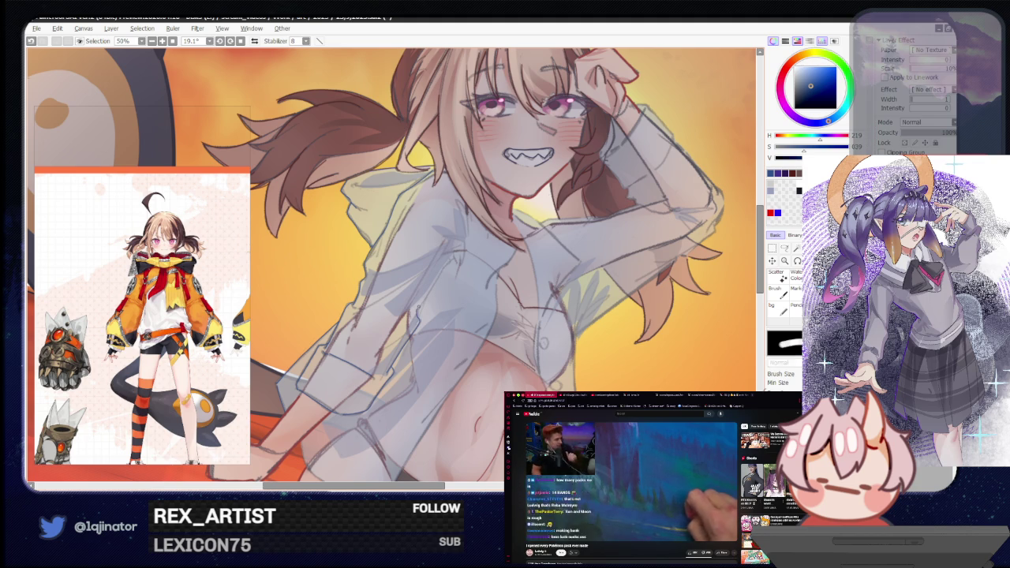
key(b)
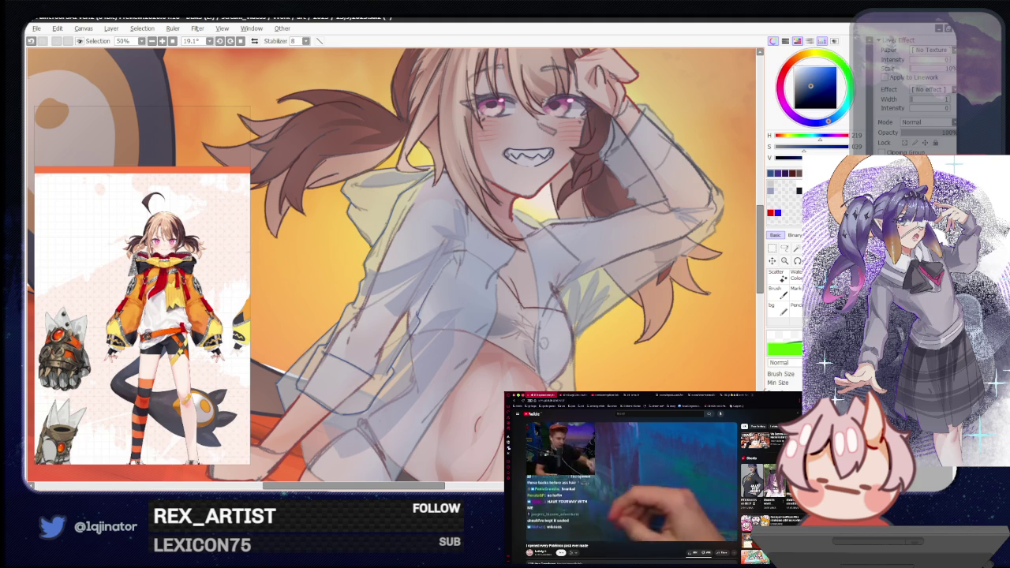
mouse_move(501, 304)
mouse_down()
mouse_move(426, 315)
mouse_move(472, 270)
mouse_up()
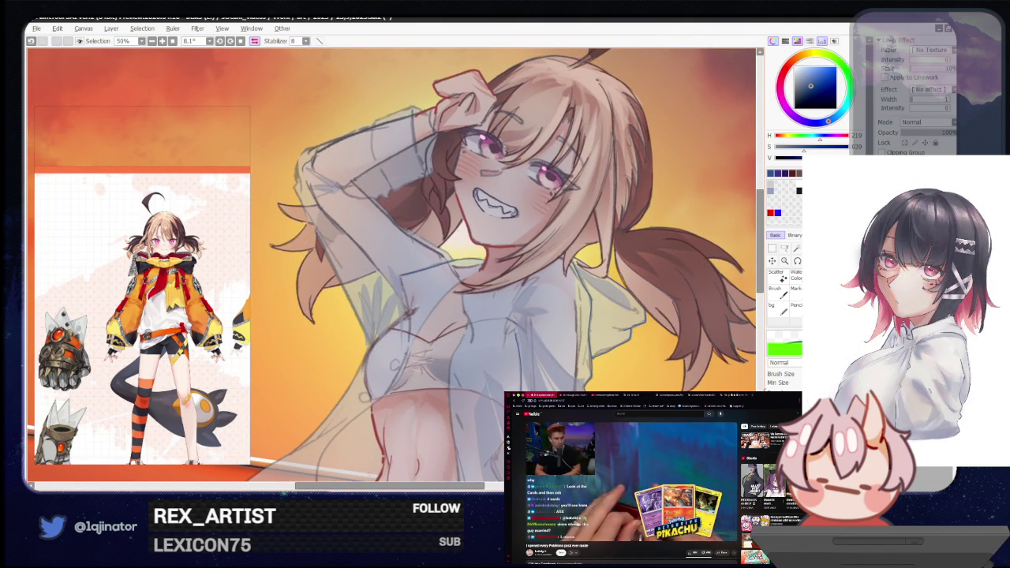
drag(396, 333, 419, 303)
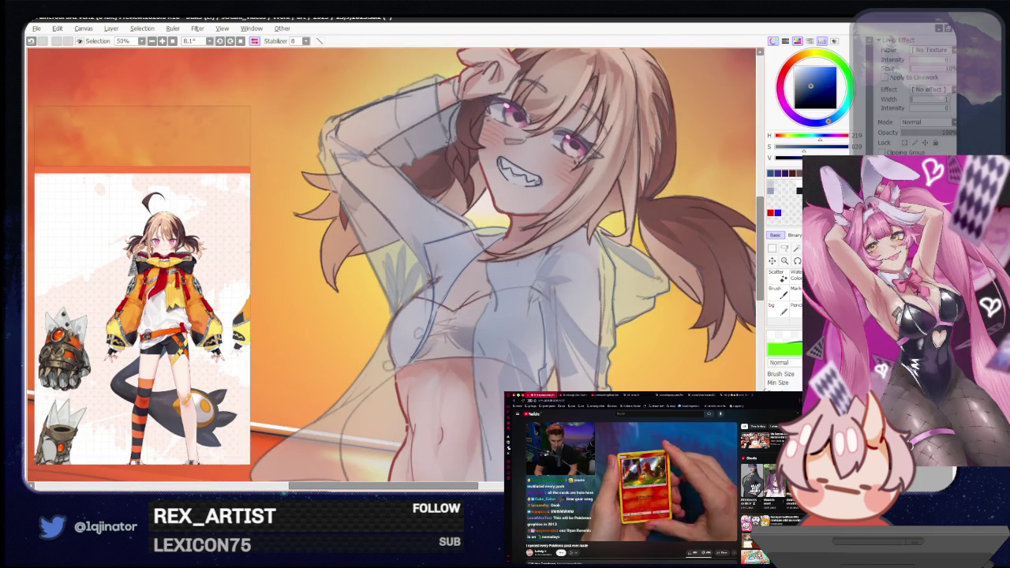
Mirror the canvas horizontally and move the view down the torso to the bikini.
key(h)
drag(422, 333, 458, 306)
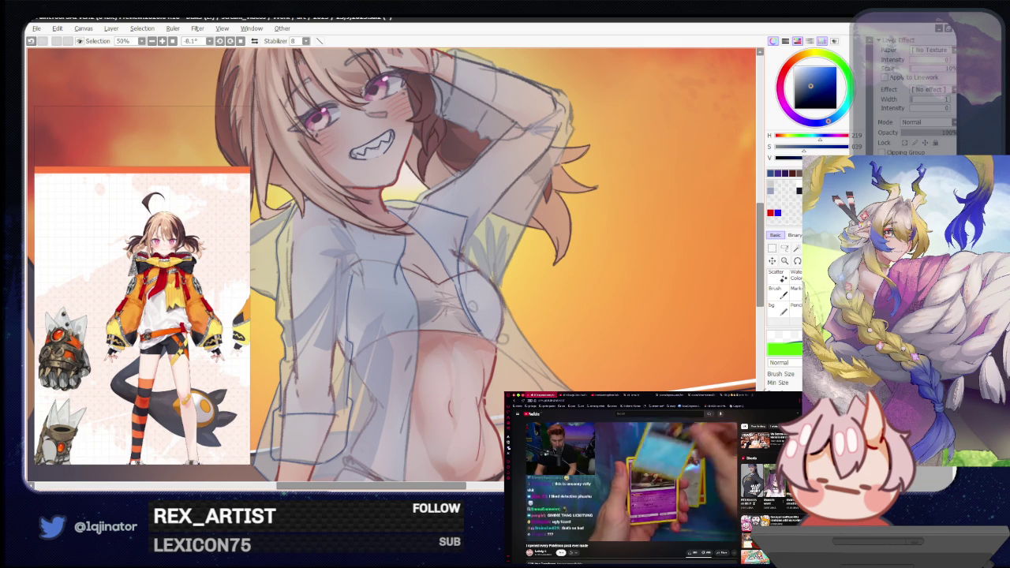
drag(408, 368, 430, 316)
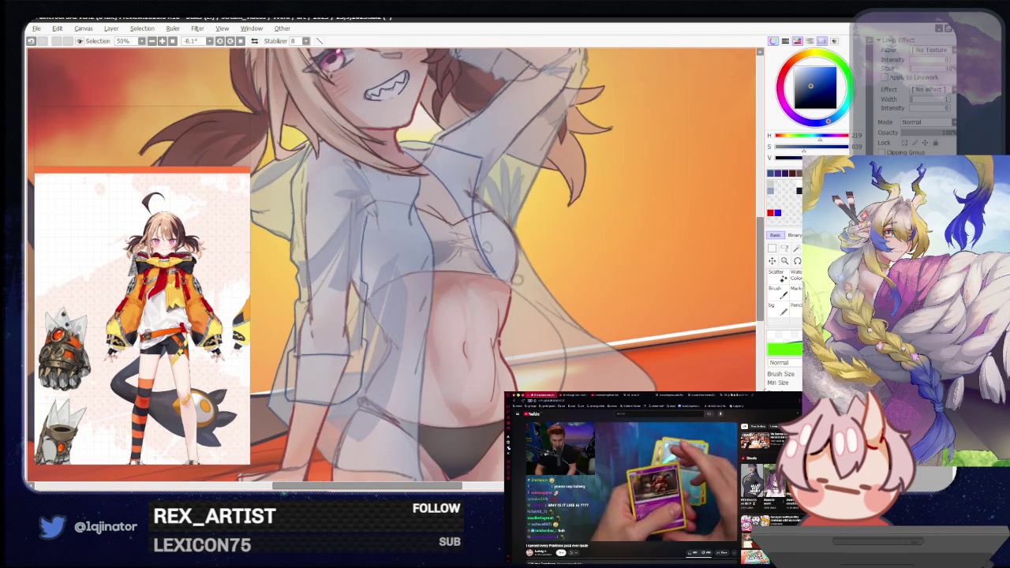
drag(442, 355, 487, 284)
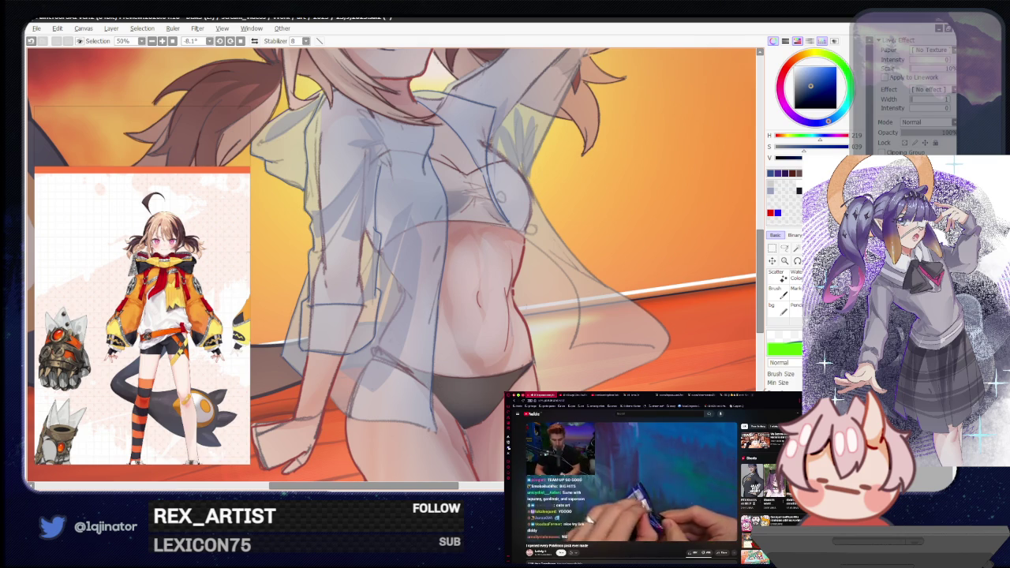
drag(394, 261, 473, 197)
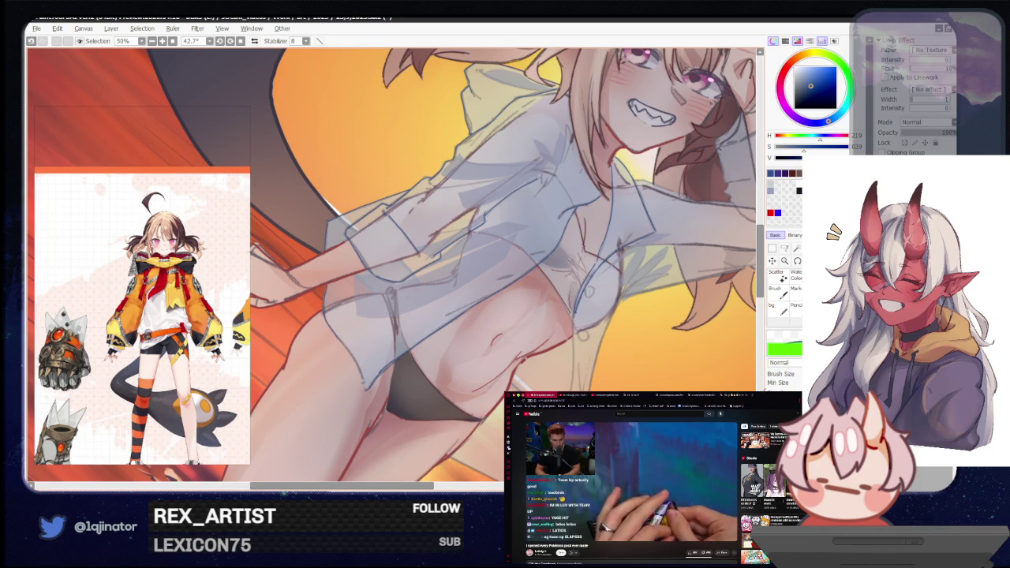
drag(384, 409, 405, 326)
drag(465, 352, 454, 332)
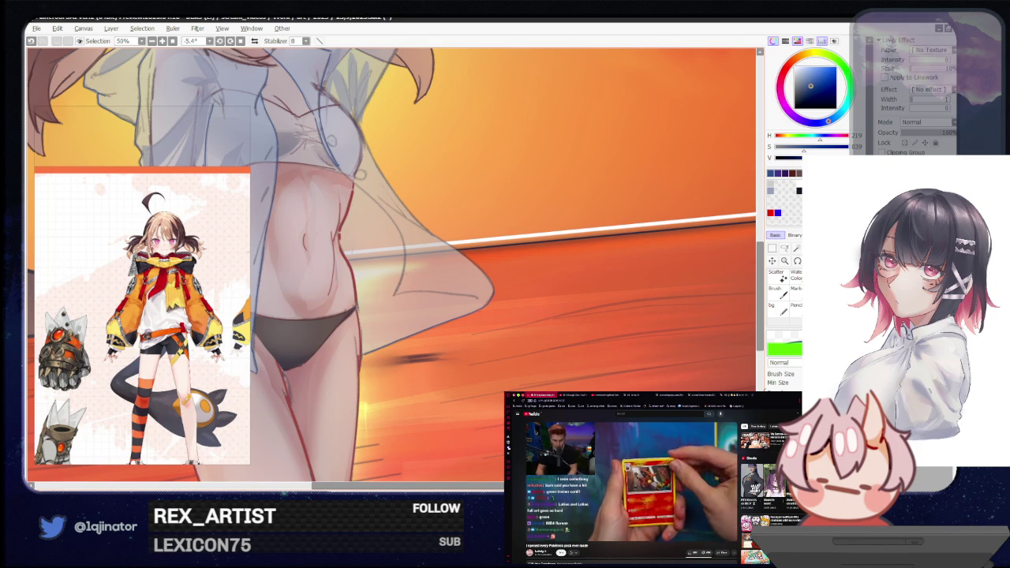
Return to the face and torso, then zoom out to the sunset with the girl hidden.
mouse_move(271, 180)
mouse_down()
mouse_move(455, 273)
mouse_move(363, 350)
mouse_up()
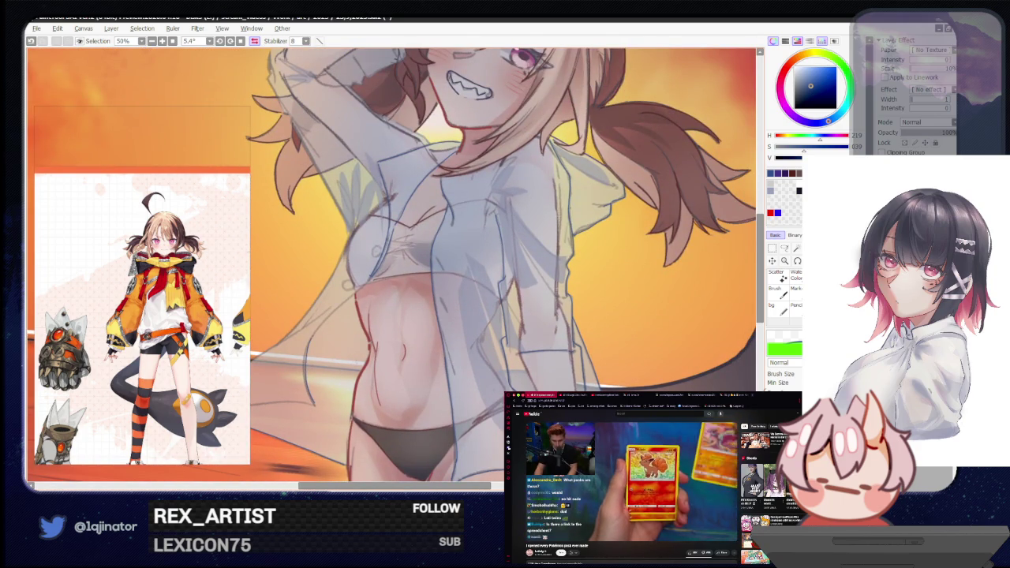
mouse_move(299, 379)
mouse_down()
mouse_move(424, 242)
mouse_move(473, 299)
mouse_up()
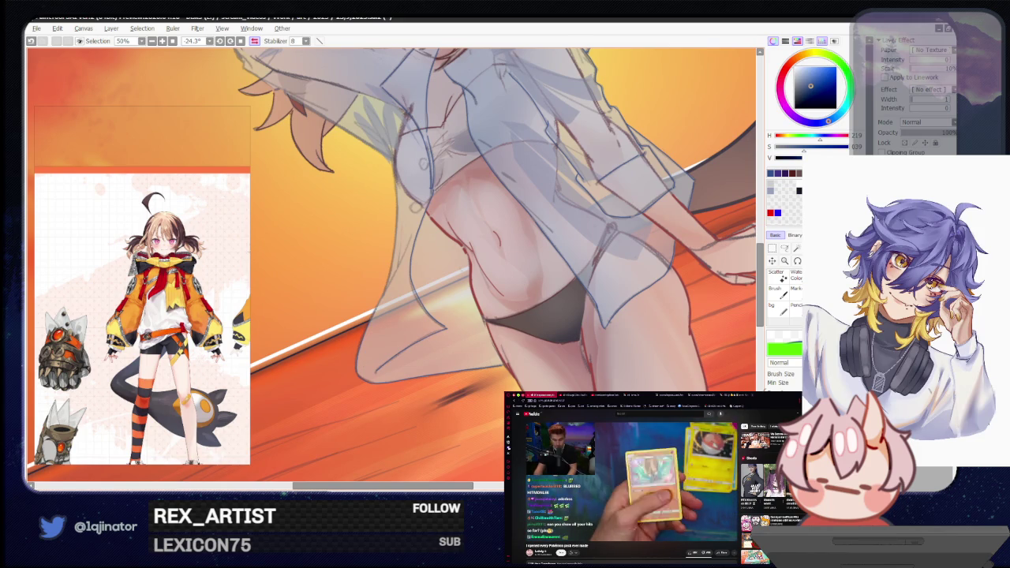
drag(438, 217, 402, 365)
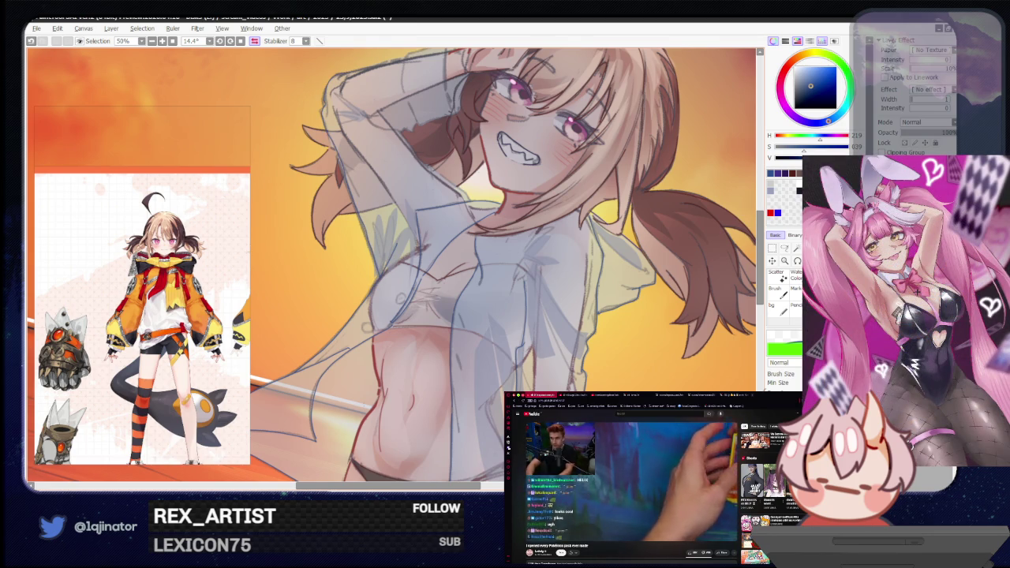
scroll(394, 268, up, 5)
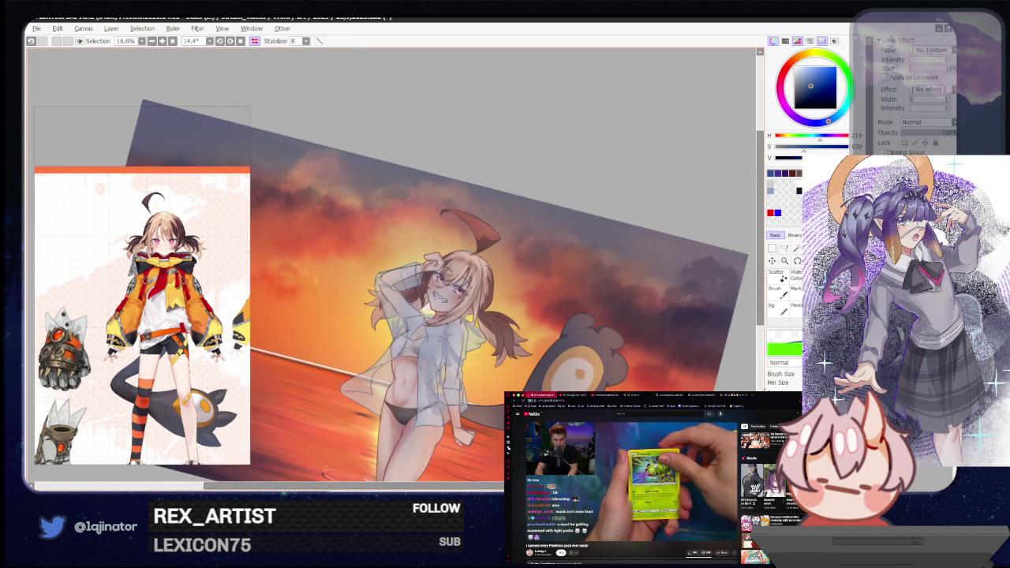
mouse_move(476, 295)
mouse_down()
mouse_move(449, 377)
mouse_move(476, 359)
mouse_move(478, 323)
mouse_move(555, 274)
mouse_up()
drag(529, 379, 518, 385)
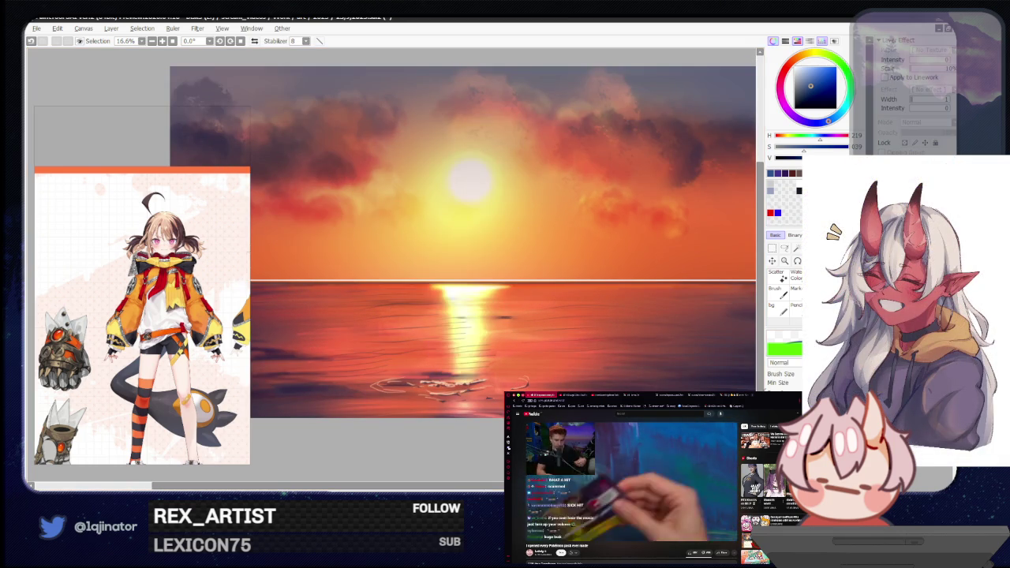
Turn the character layer back on and view the full composition at 16.6%.
drag(637, 366, 613, 368)
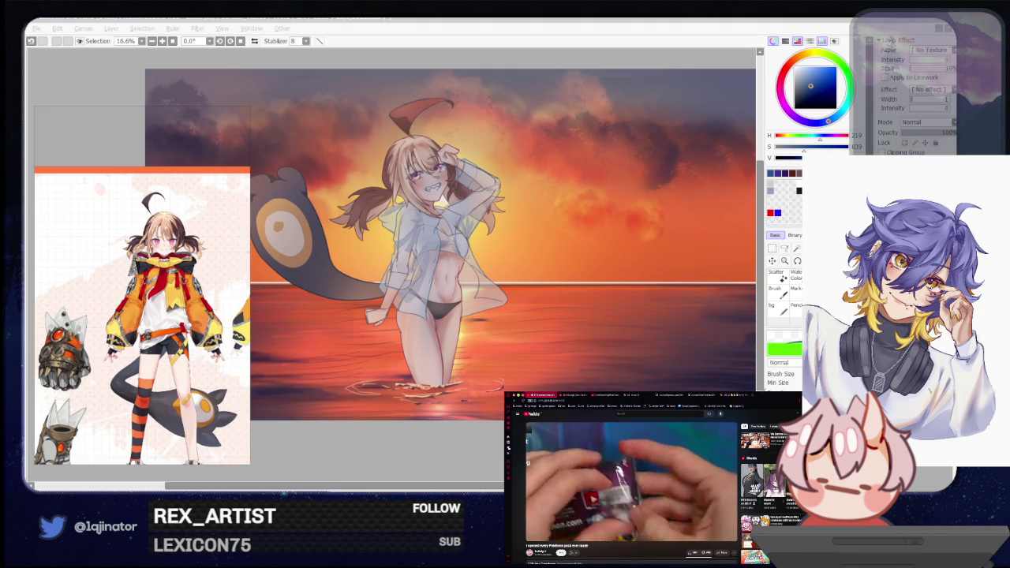
click(413, 426)
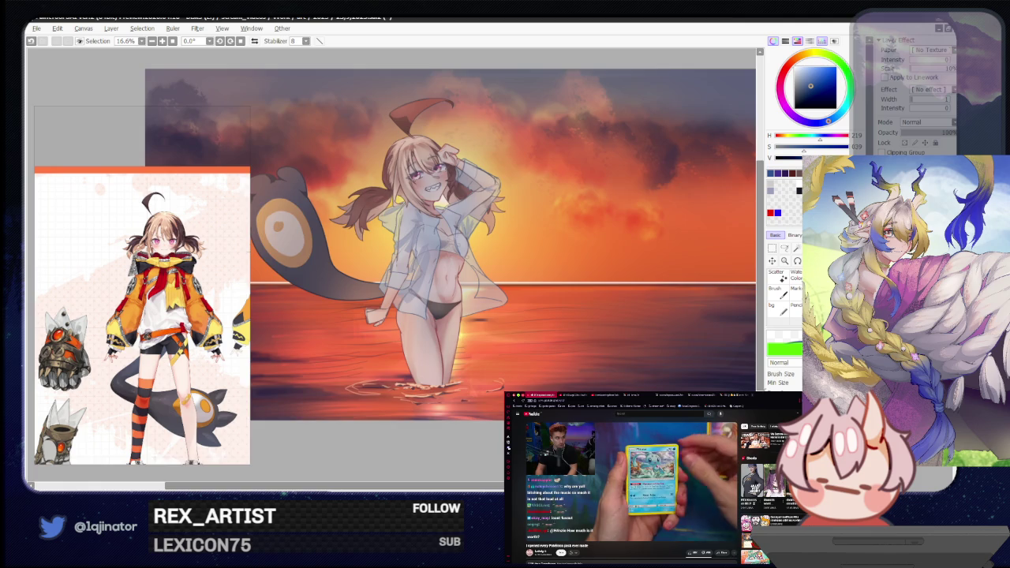
scroll(331, 411, up, 2)
mouse_move(332, 410)
mouse_down()
mouse_move(459, 386)
mouse_move(361, 319)
mouse_move(361, 328)
mouse_up()
Ready the freehand lasso, level the view and centre the whole sunset scene.
key(l)
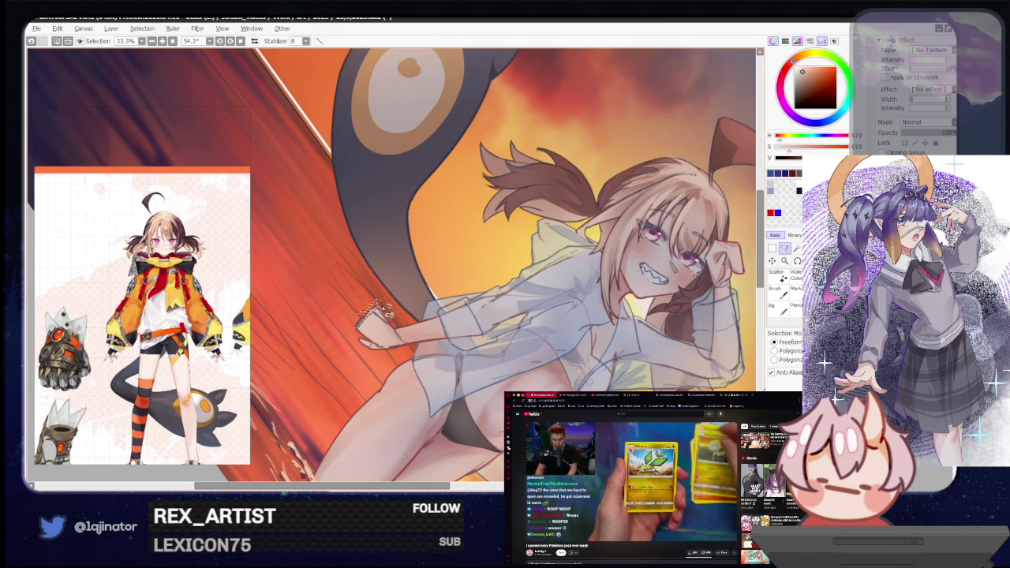
key(b)
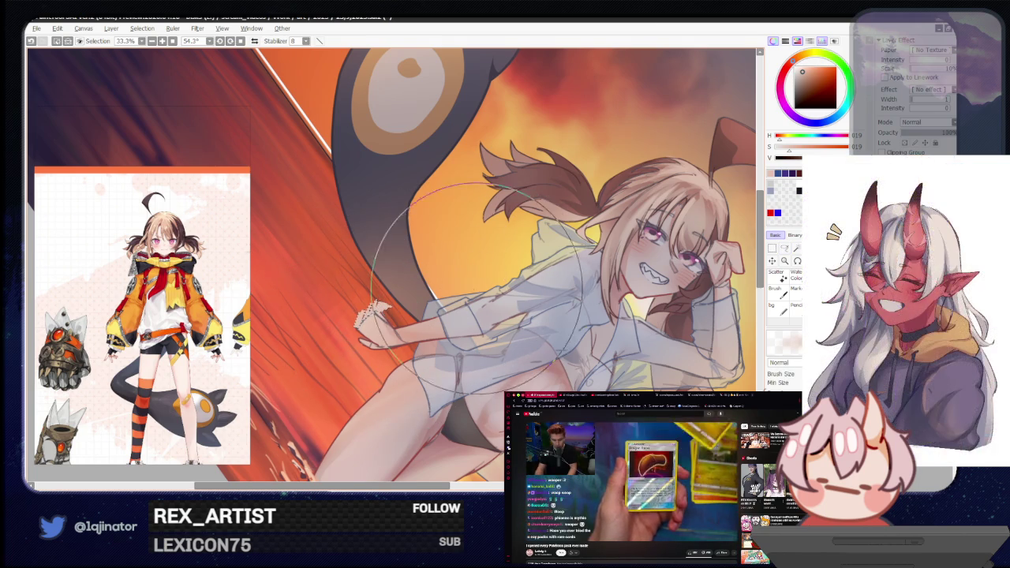
scroll(430, 237, down, 4)
key(a)
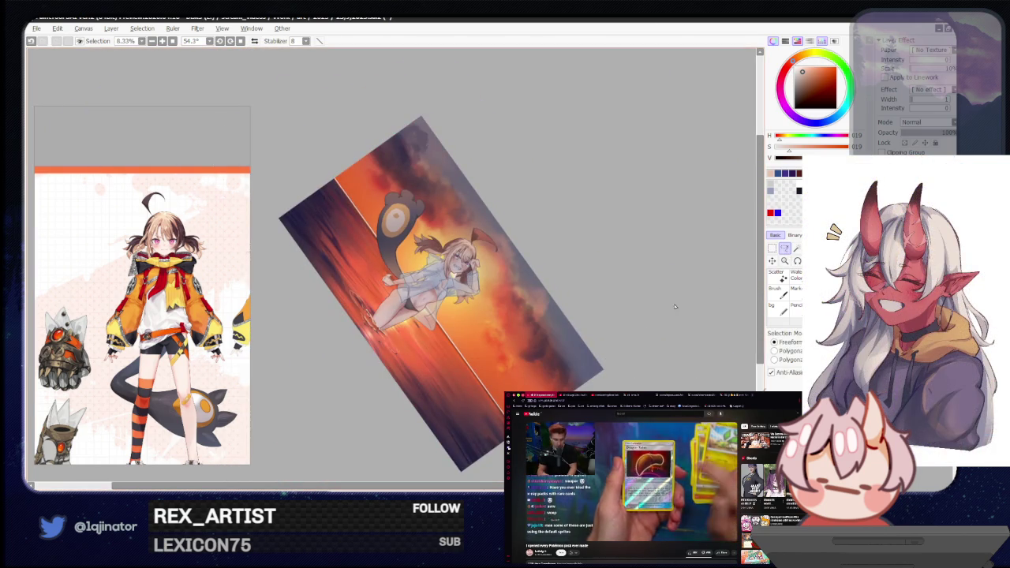
drag(698, 296, 636, 306)
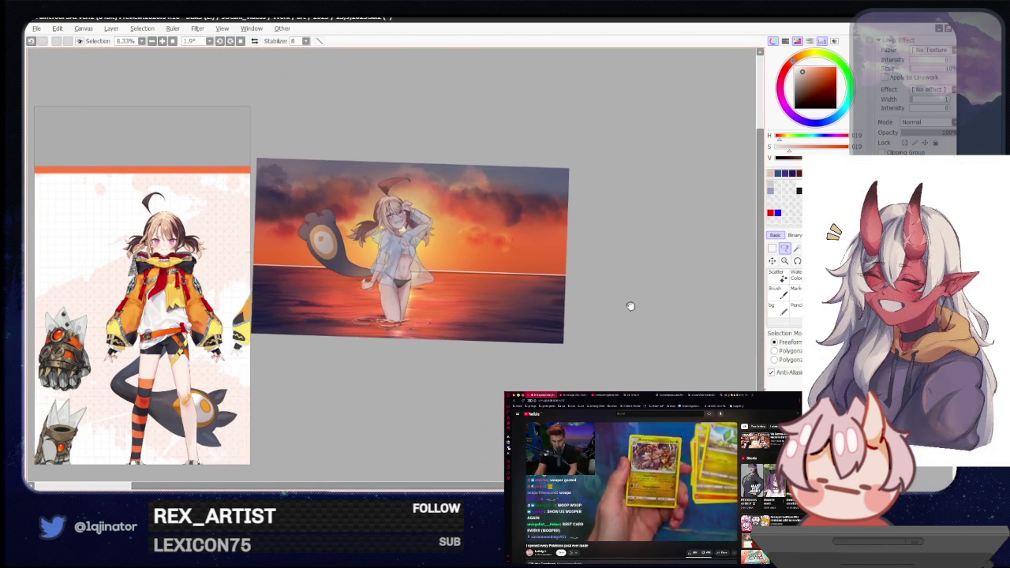
scroll(641, 296, up, 2)
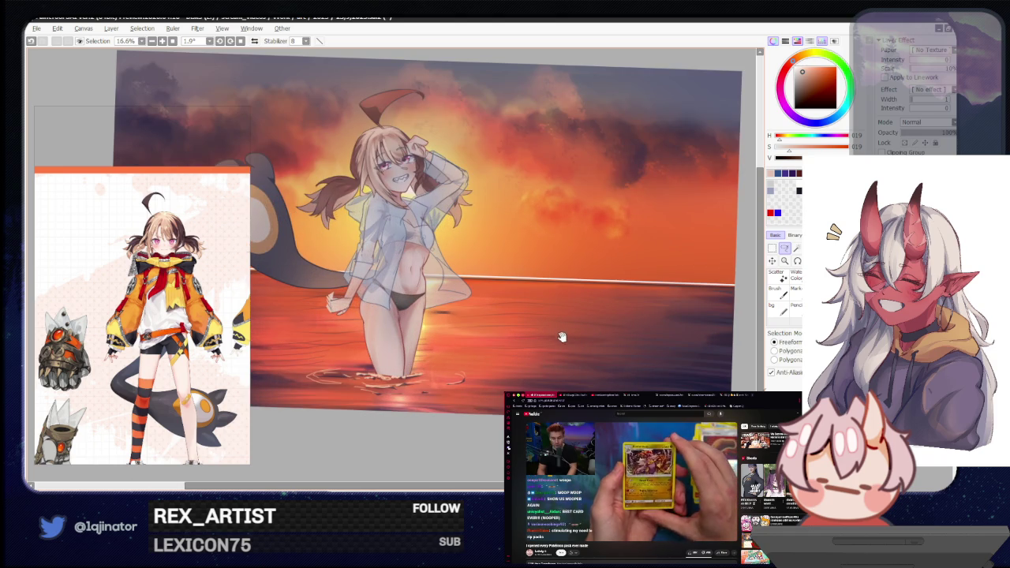
drag(541, 336, 571, 343)
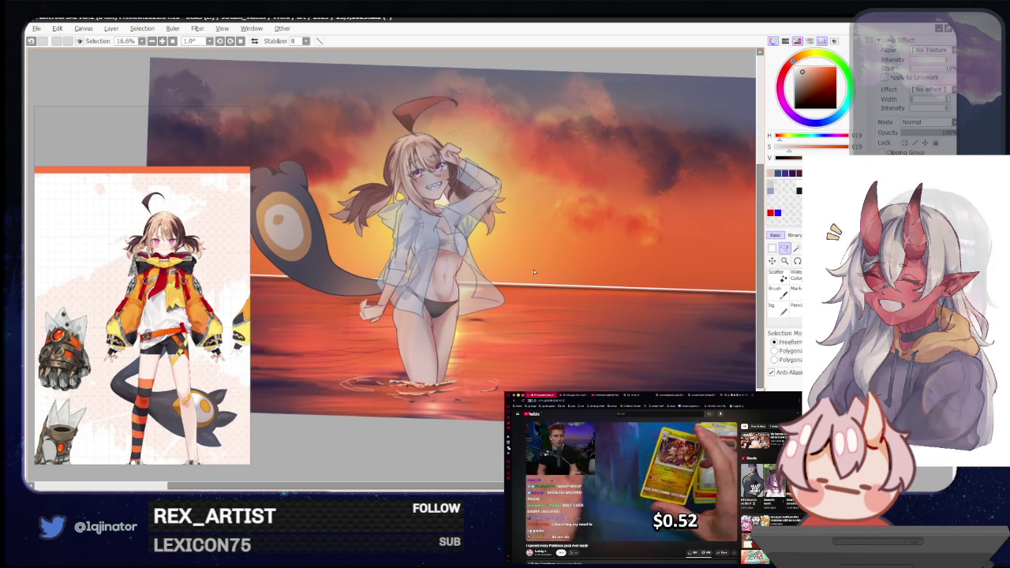
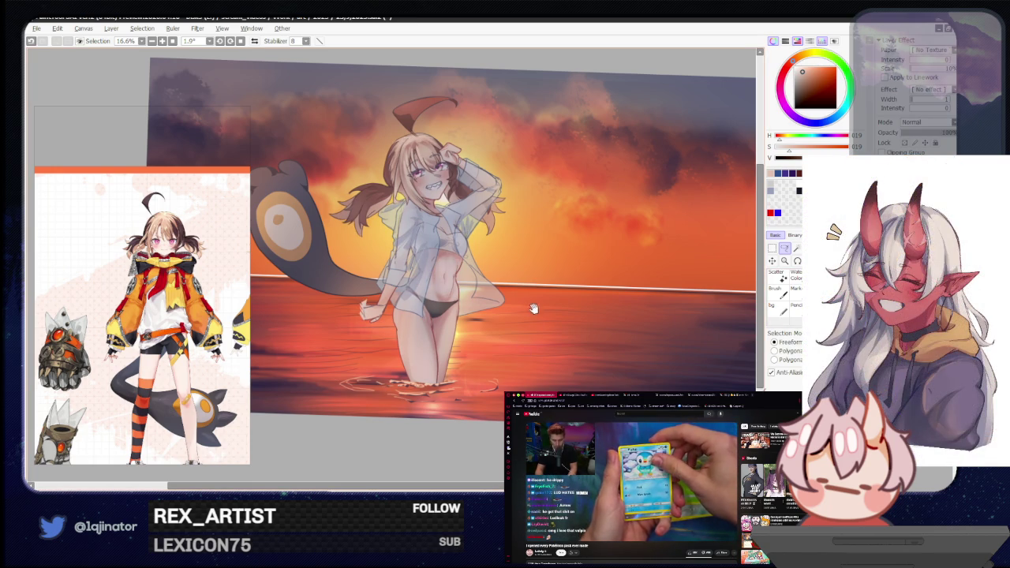
Rotate the tilted canvas back to about 0° and zoom to 25% on the girl's upper body.
mouse_move(538, 309)
mouse_down()
mouse_move(522, 380)
mouse_move(529, 430)
mouse_up()
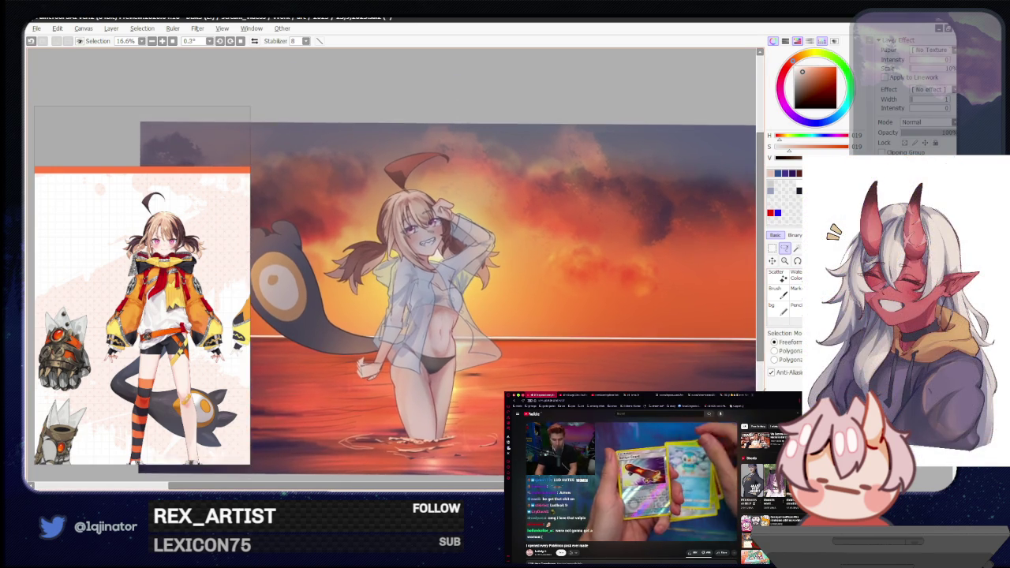
scroll(555, 298, up, 1)
key(b)
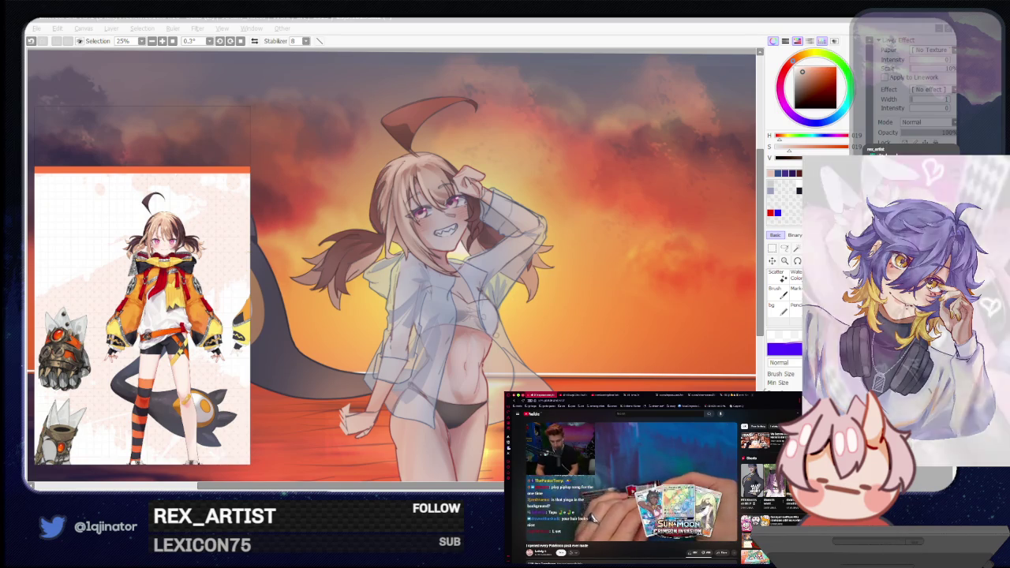
Sample an orange from the sunset sky and lasso a small area near the hair.
drag(549, 343, 542, 379)
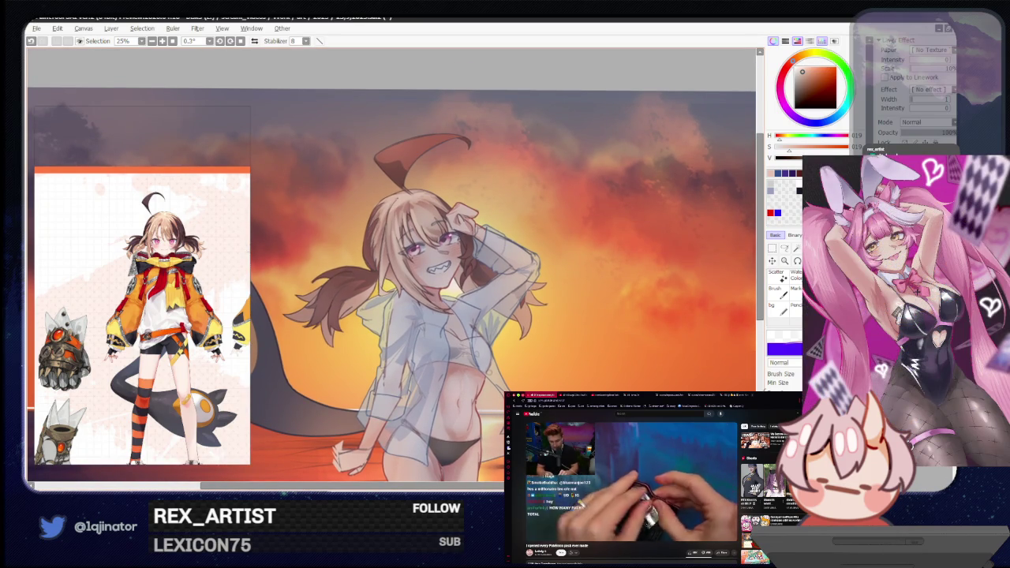
click(585, 269)
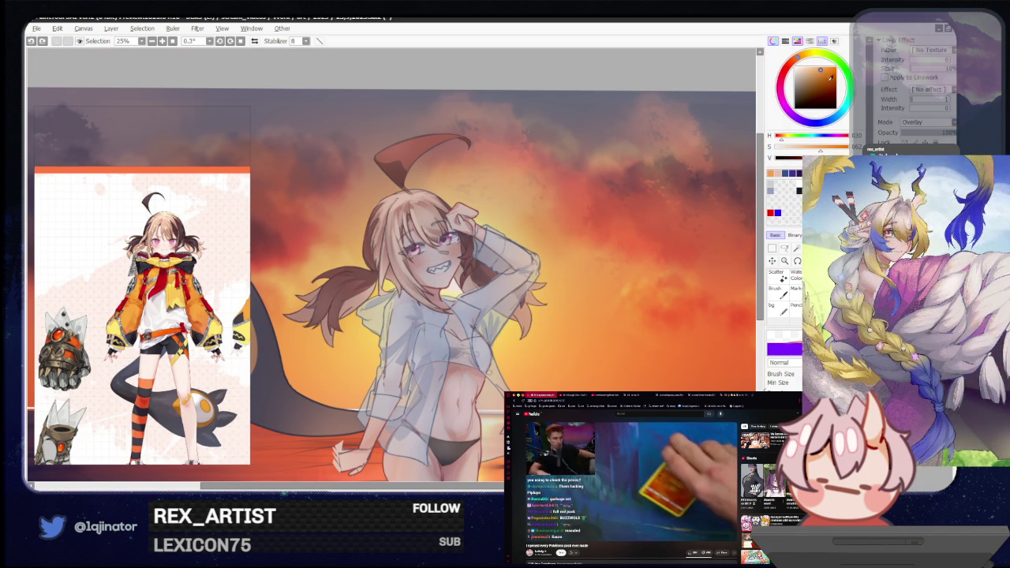
click(785, 247)
mouse_move(397, 300)
mouse_down()
mouse_move(491, 316)
mouse_move(448, 319)
mouse_move(452, 426)
mouse_up()
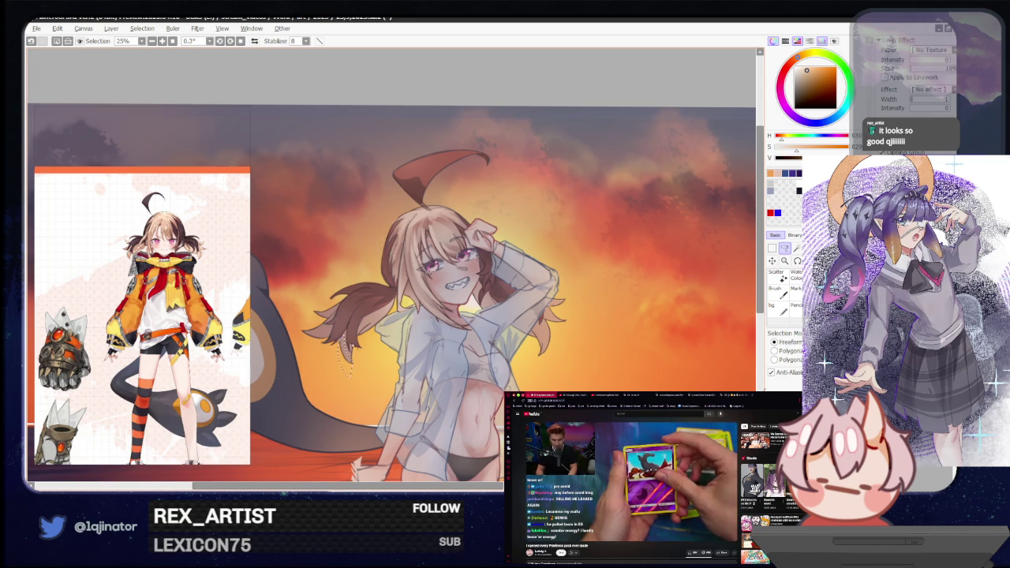
drag(341, 340, 350, 337)
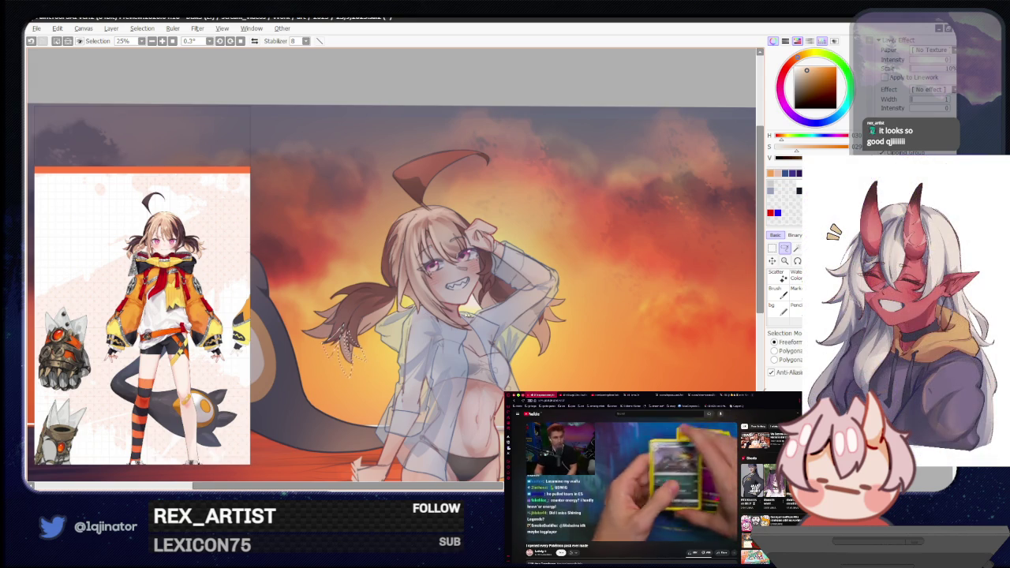
Pan back over the sky and figure, then zoom out to 8.33% to see the whole canvas.
drag(570, 315, 506, 303)
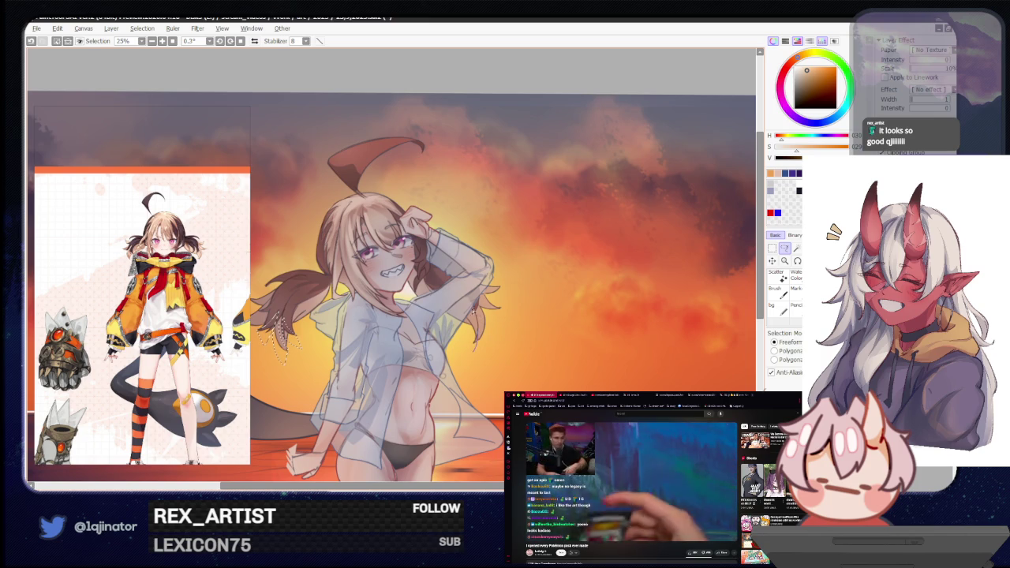
drag(474, 312, 471, 331)
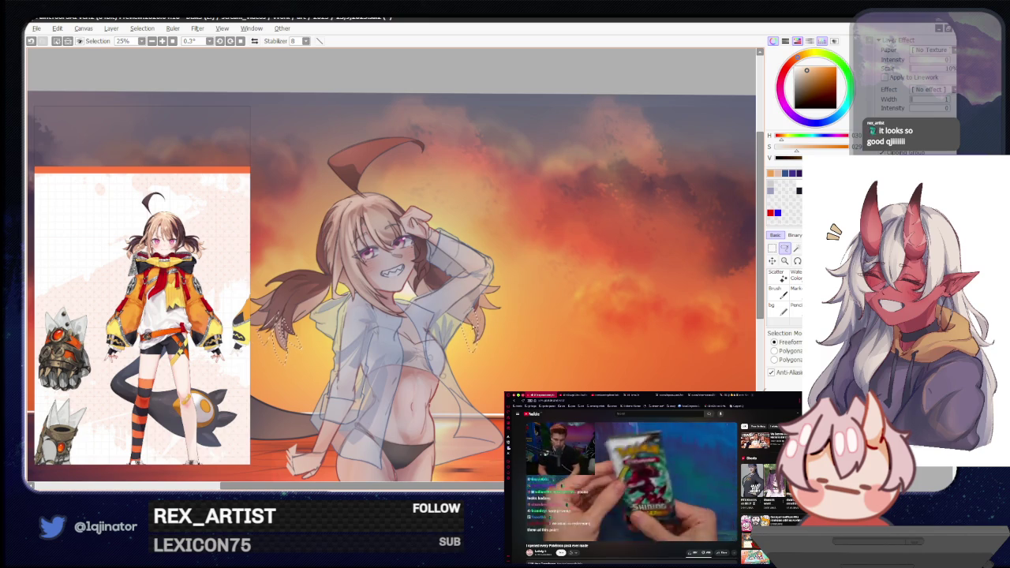
drag(414, 276, 438, 304)
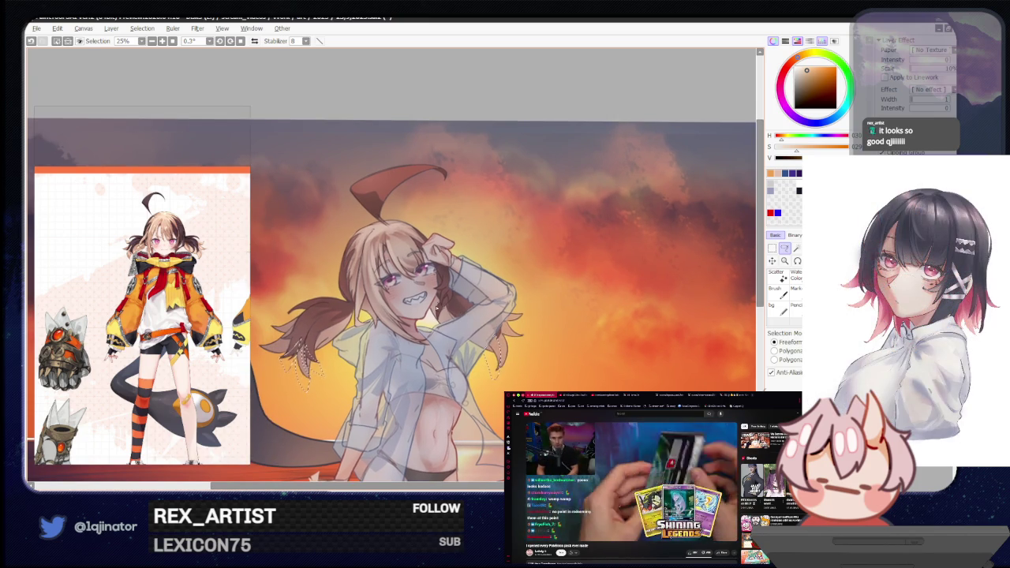
key(b)
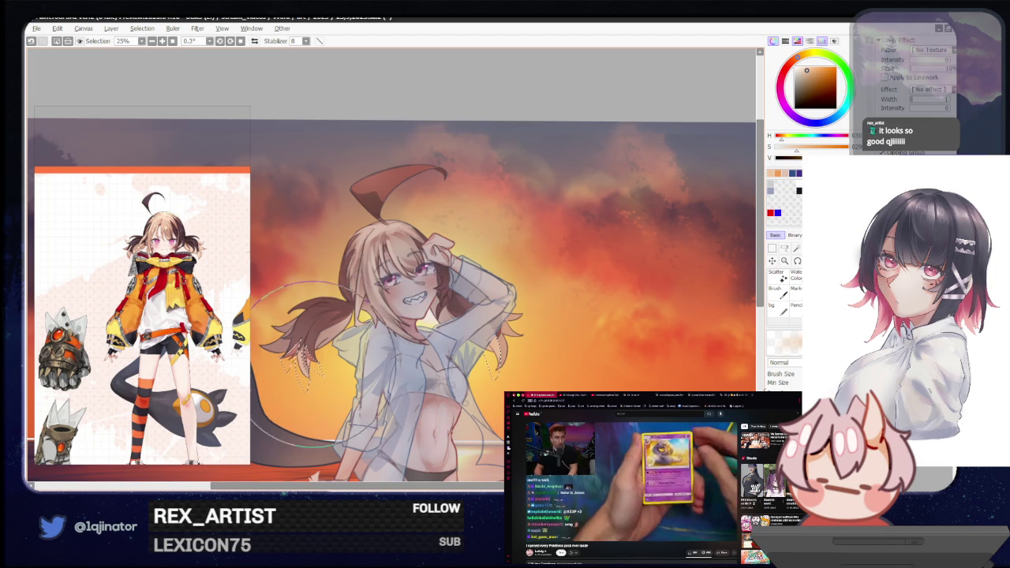
scroll(655, 263, down, 1)
scroll(655, 263, down, 2)
key(l)
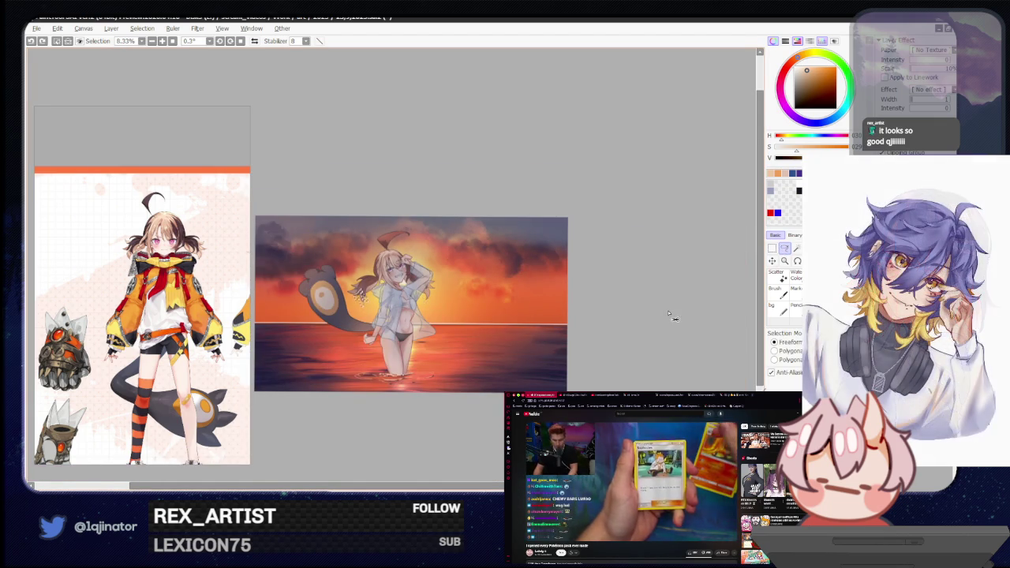
scroll(658, 313, up, 1)
key(b)
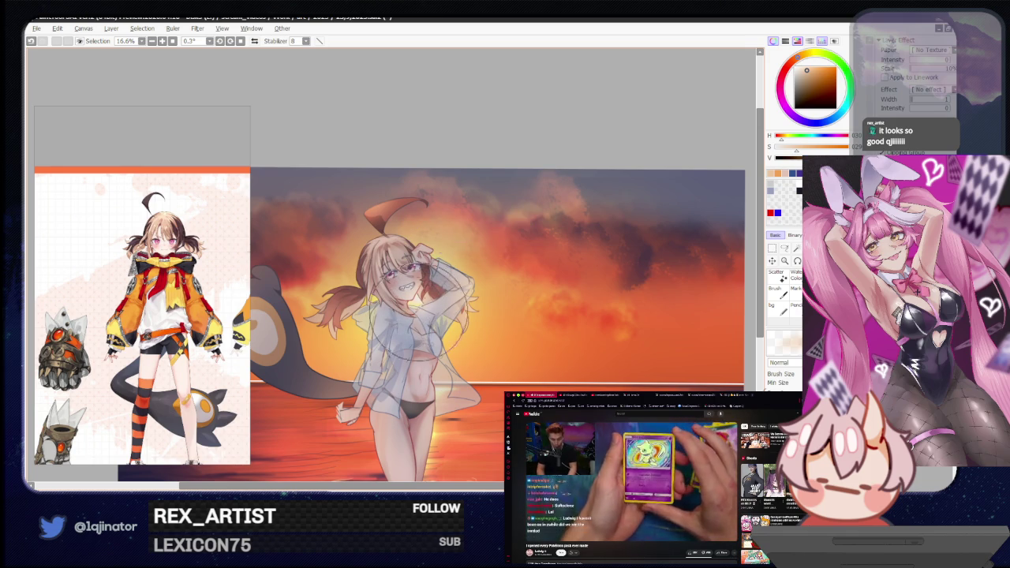
scroll(442, 315, up, 2)
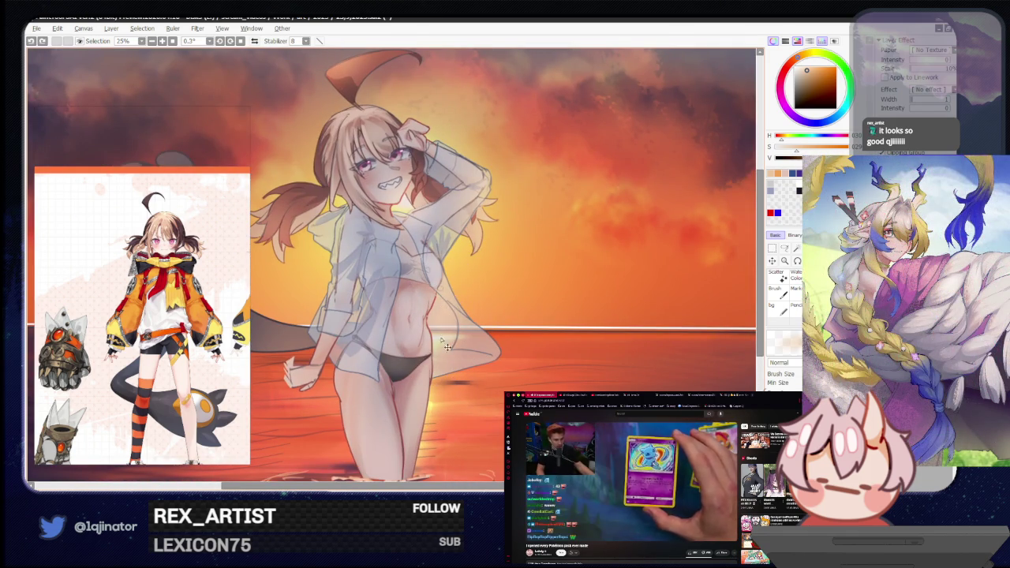
drag(383, 347, 390, 341)
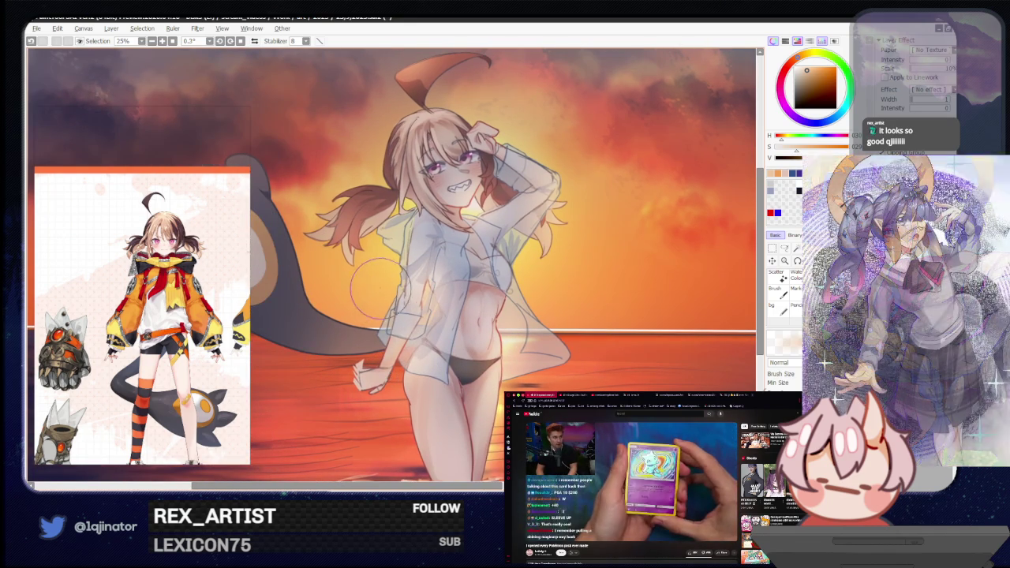
drag(353, 335, 382, 331)
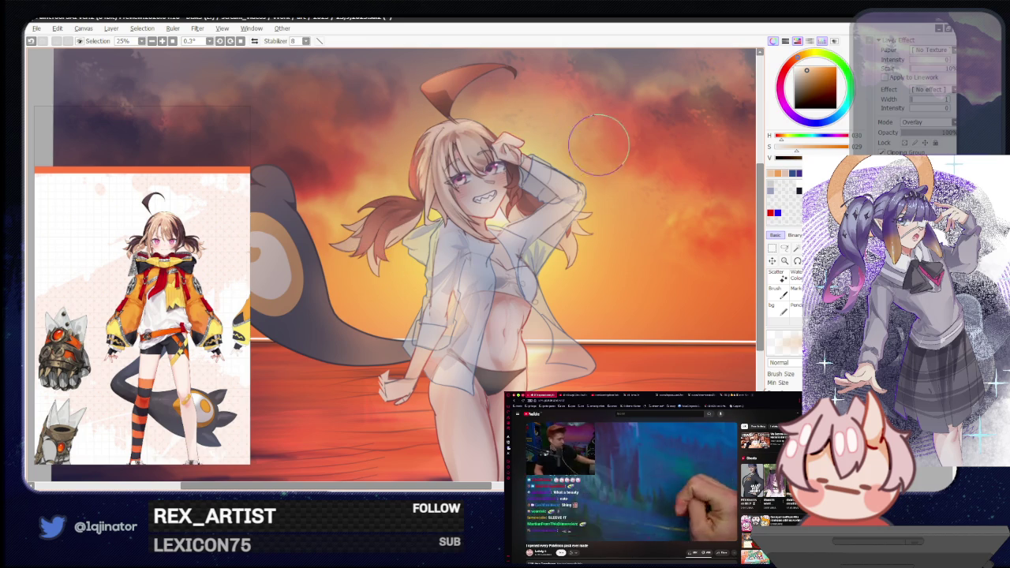
scroll(410, 316, down, 3)
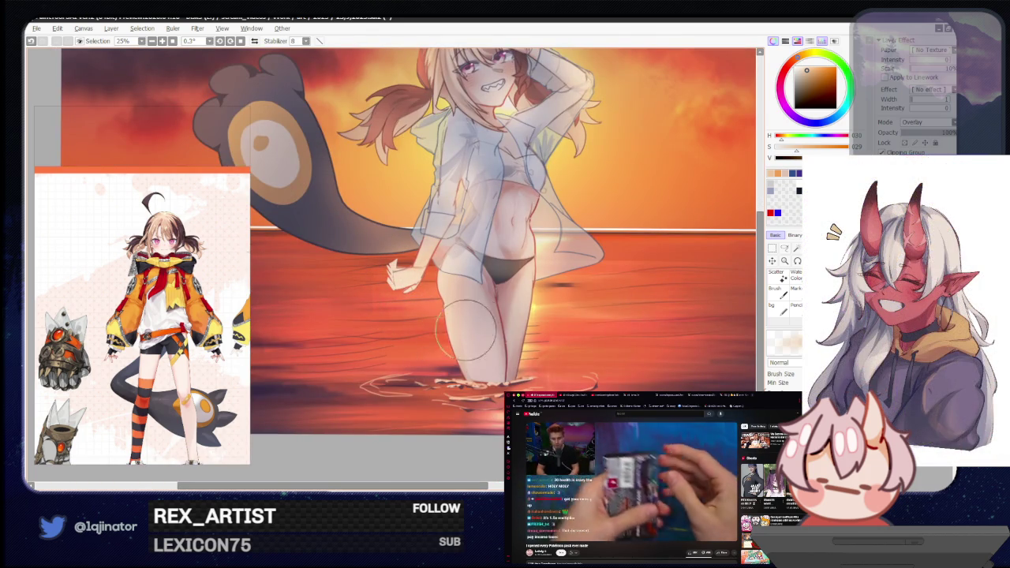
drag(541, 308, 517, 381)
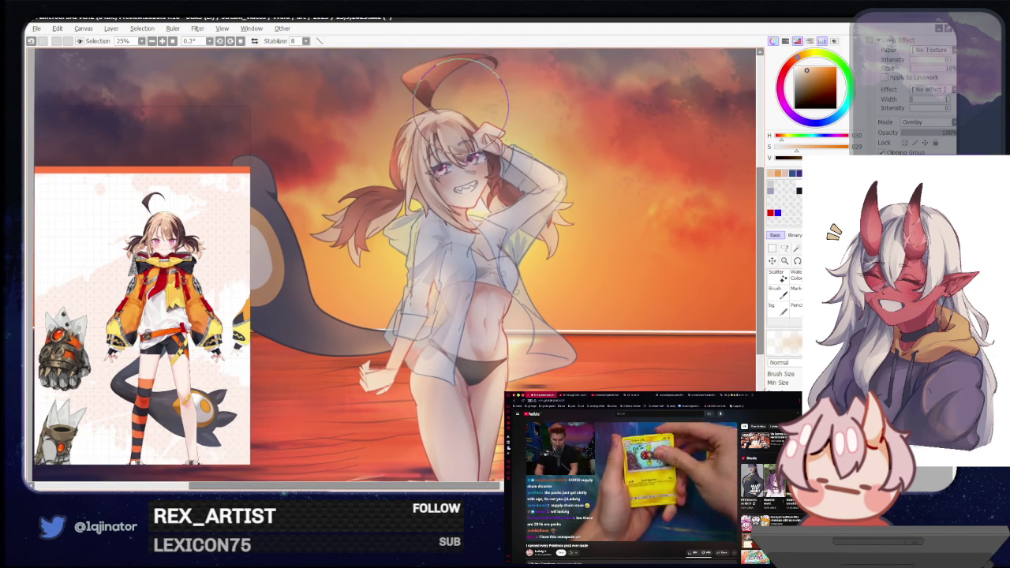
key(minus)
key(minus)
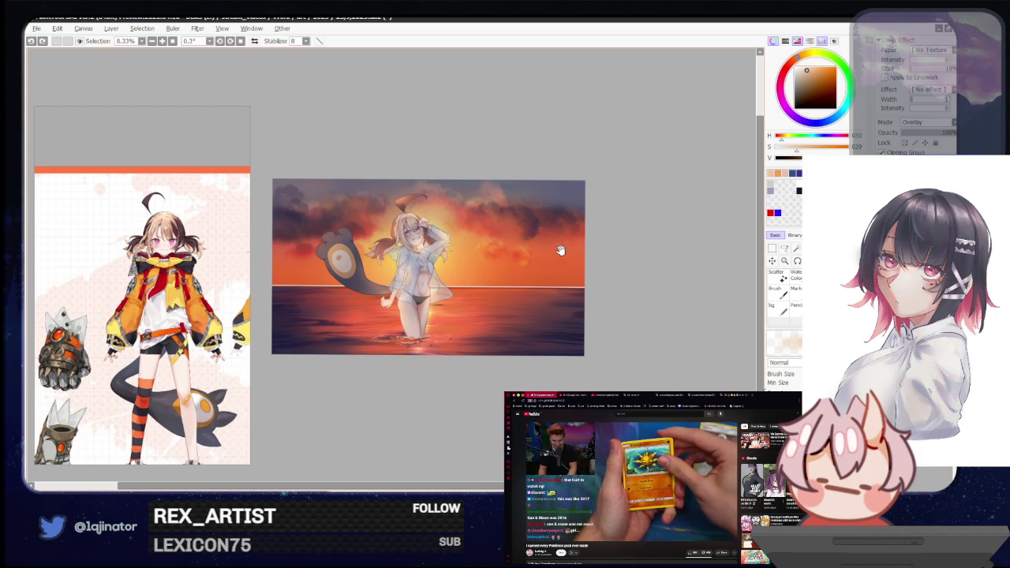
Recentre the view and pick a red-pink shade on the colour wheel.
drag(551, 271, 545, 288)
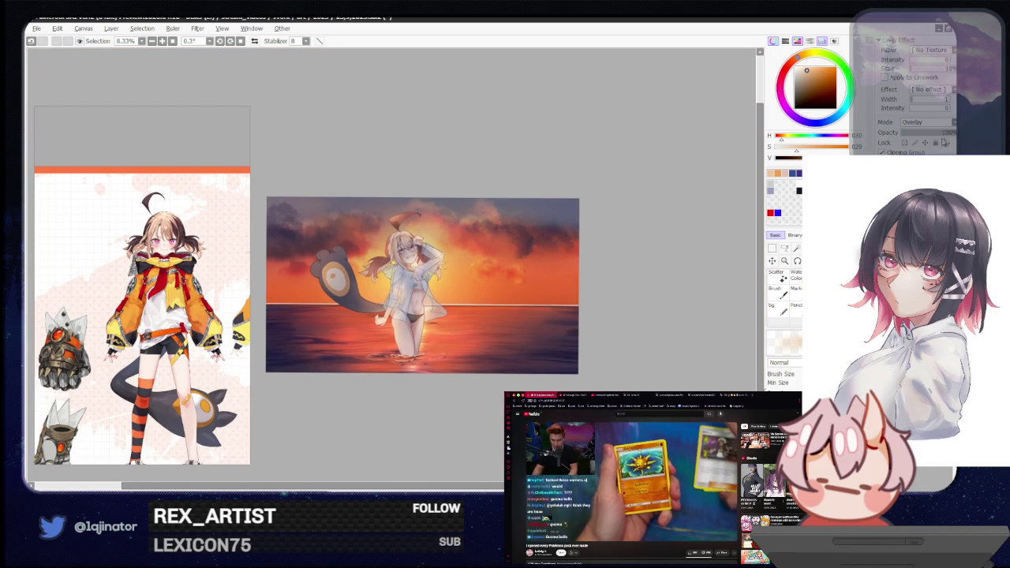
key(plus)
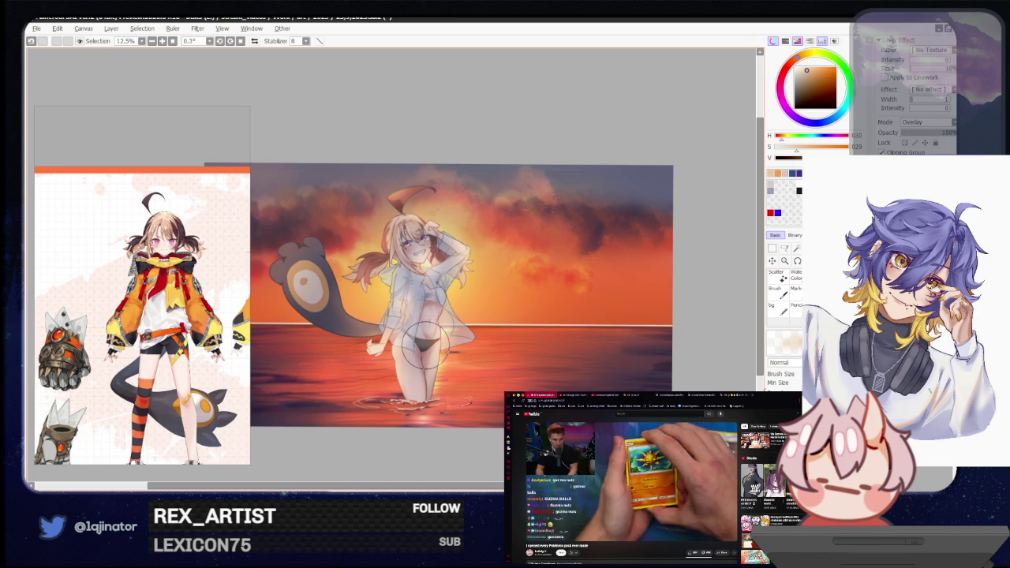
drag(424, 351, 477, 319)
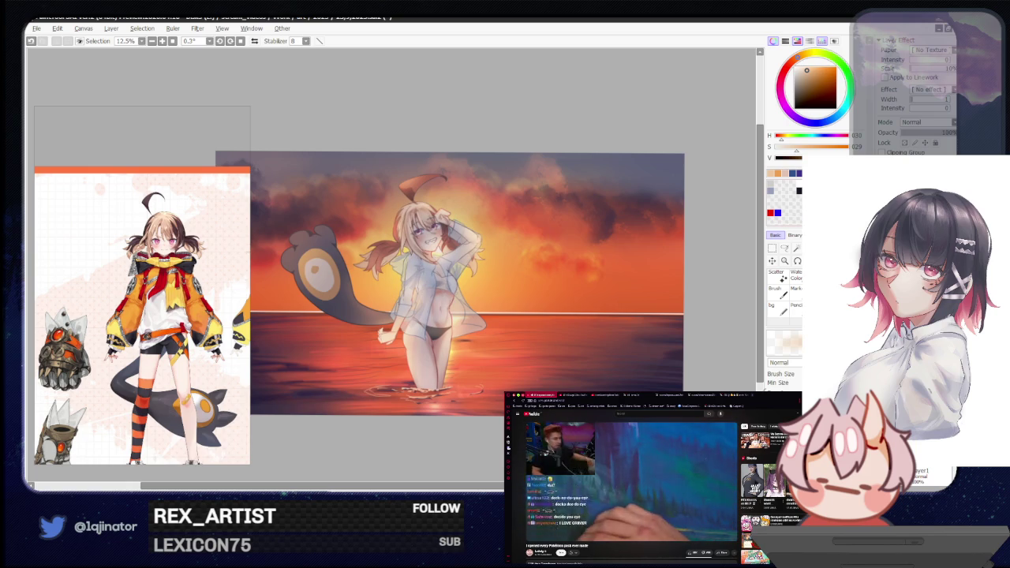
click(783, 75)
click(810, 84)
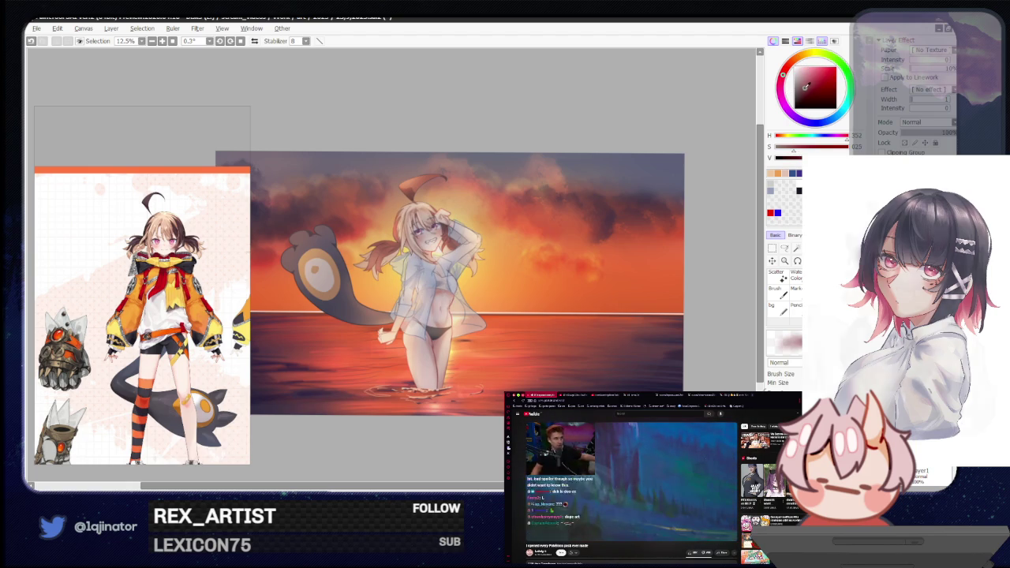
Switch to the lasso and zoom to 25% on the girl's head and hair.
click(785, 247)
scroll(428, 244, up, 2)
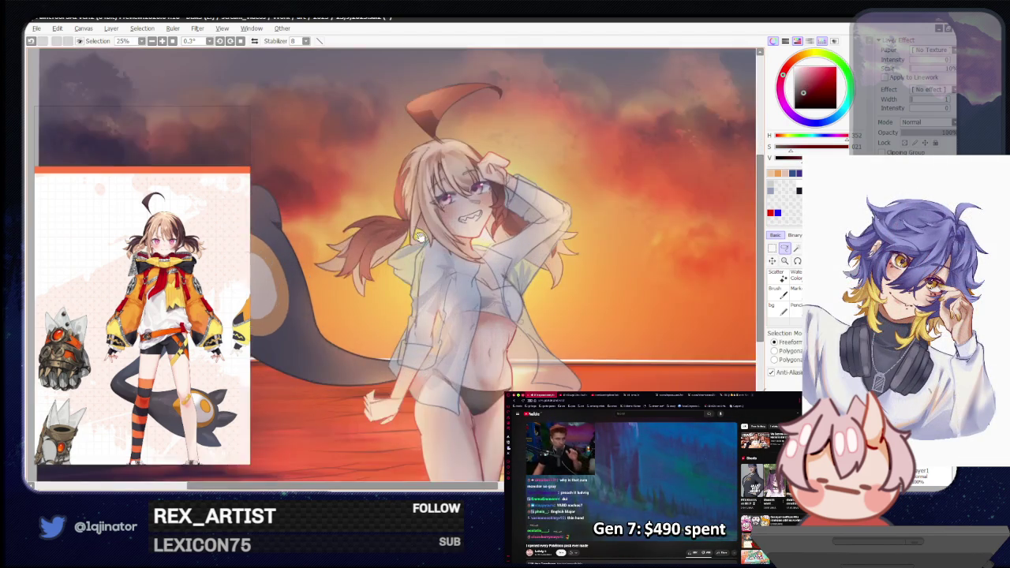
scroll(472, 304, up, 3)
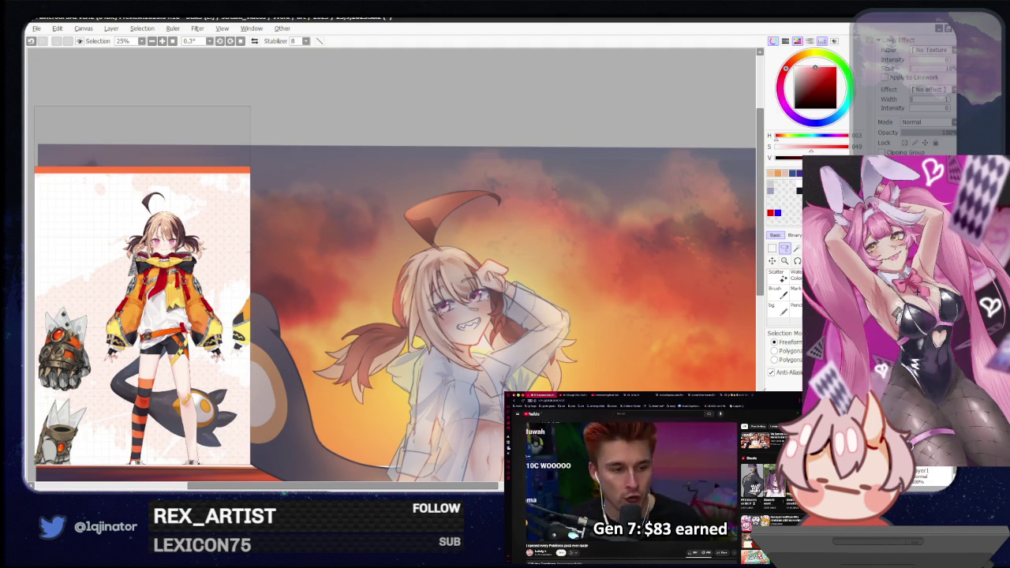
scroll(387, 253, up, 1)
key(b)
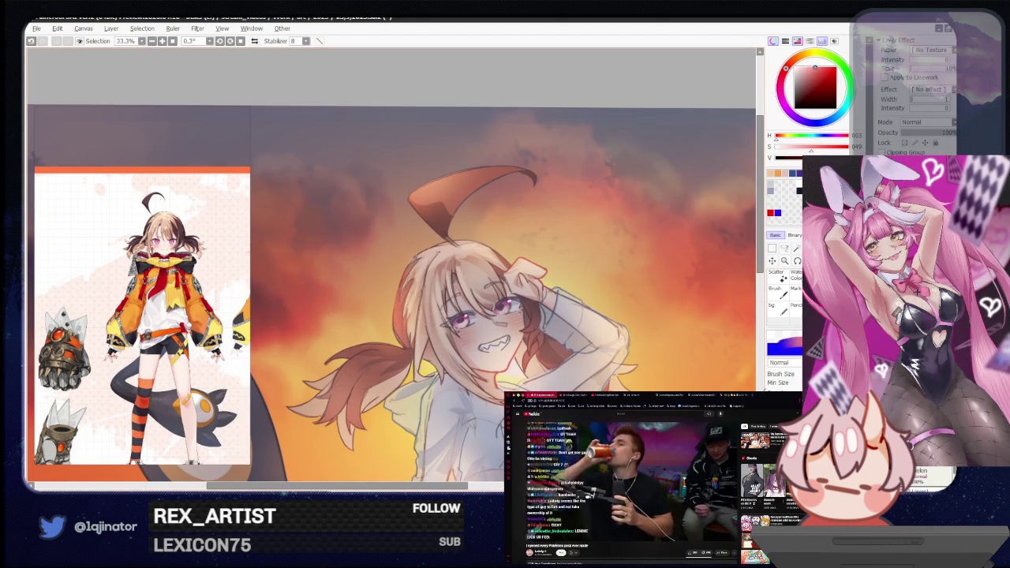
drag(411, 291, 396, 322)
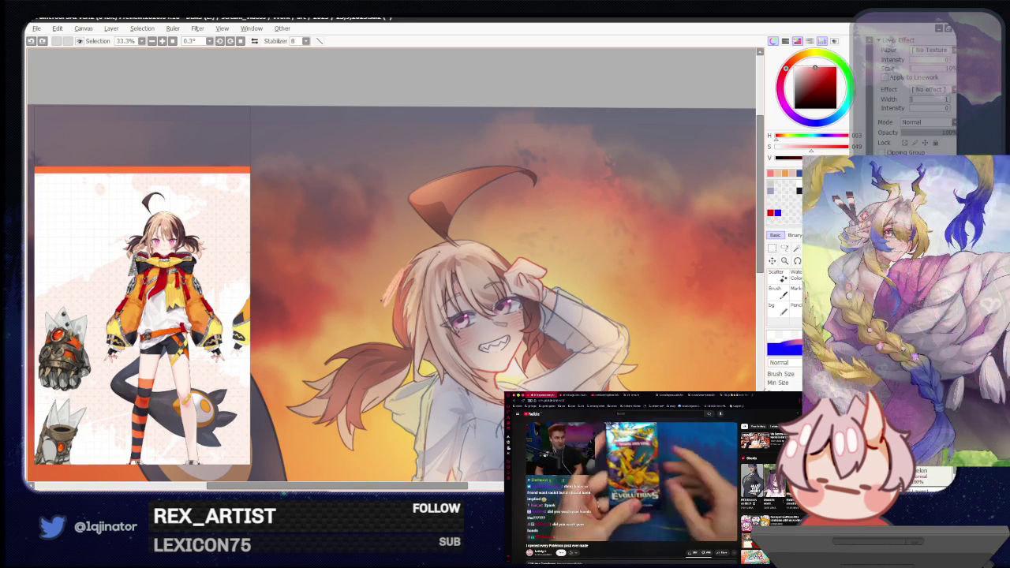
drag(350, 292, 392, 207)
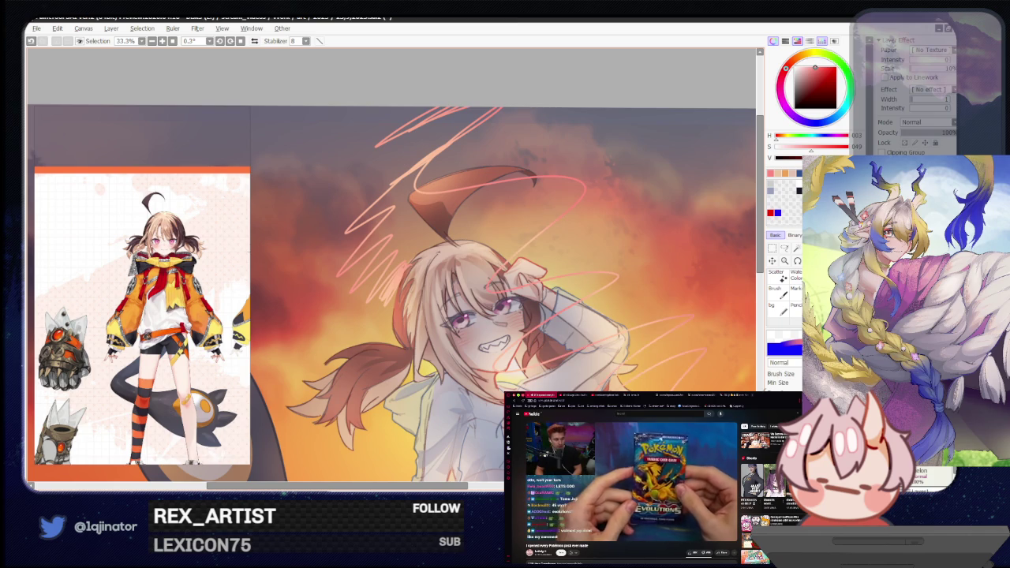
key(Delete)
key(ctrl+z)
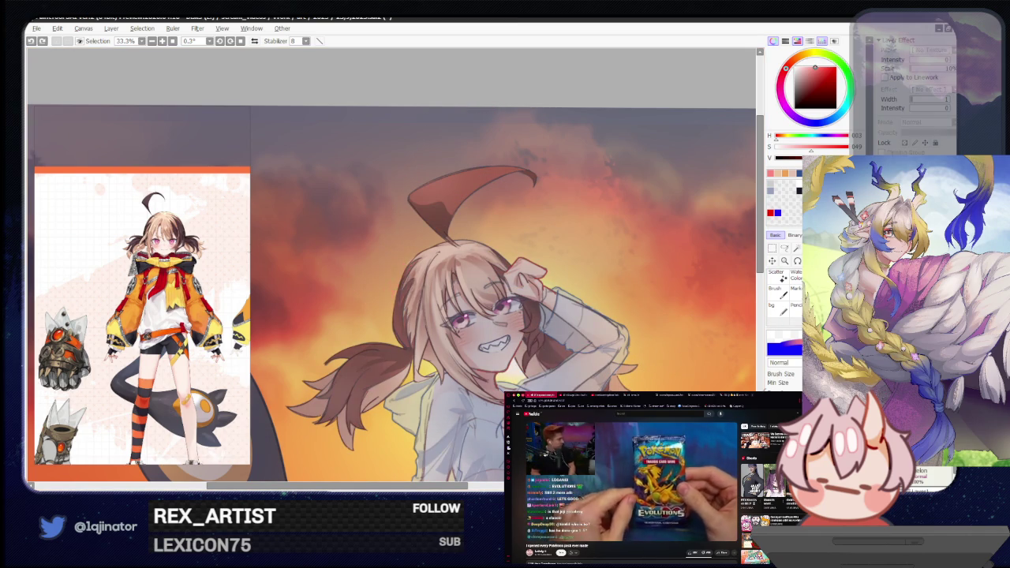
key(ctrl+y)
key(ctrl+z)
key(ctrl+y)
key(ctrl+z)
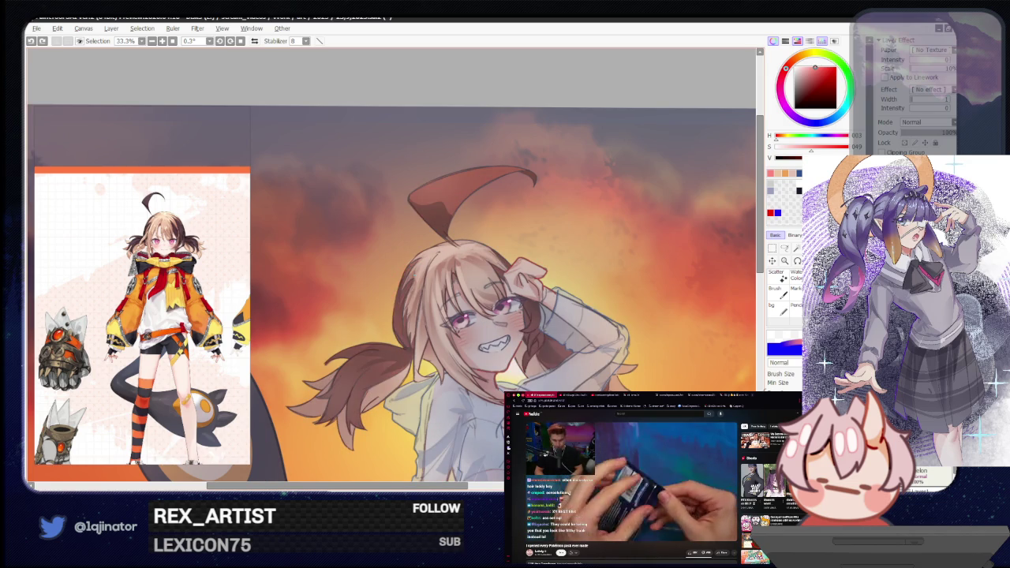
drag(545, 248, 608, 364)
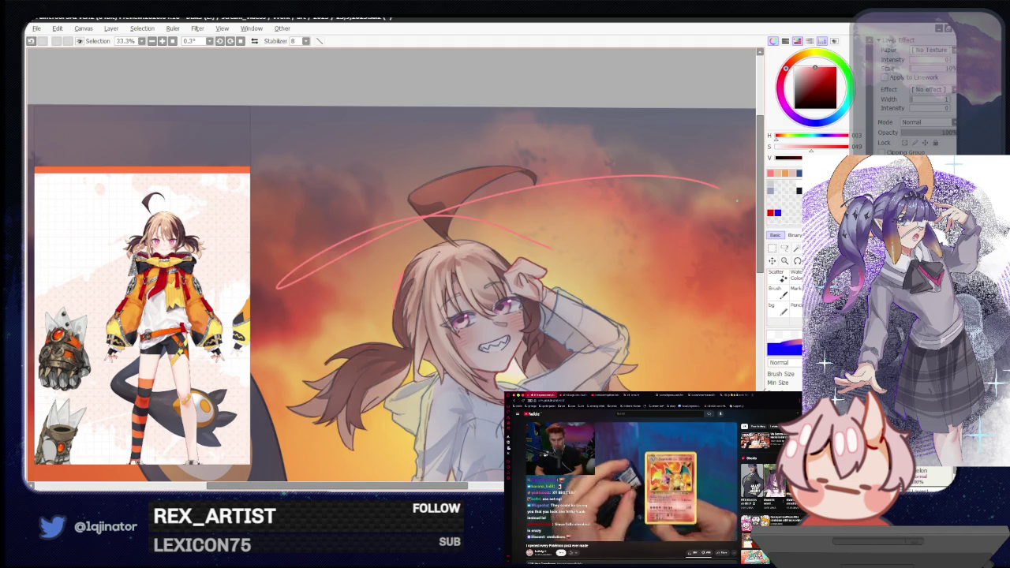
key(ctrl+z)
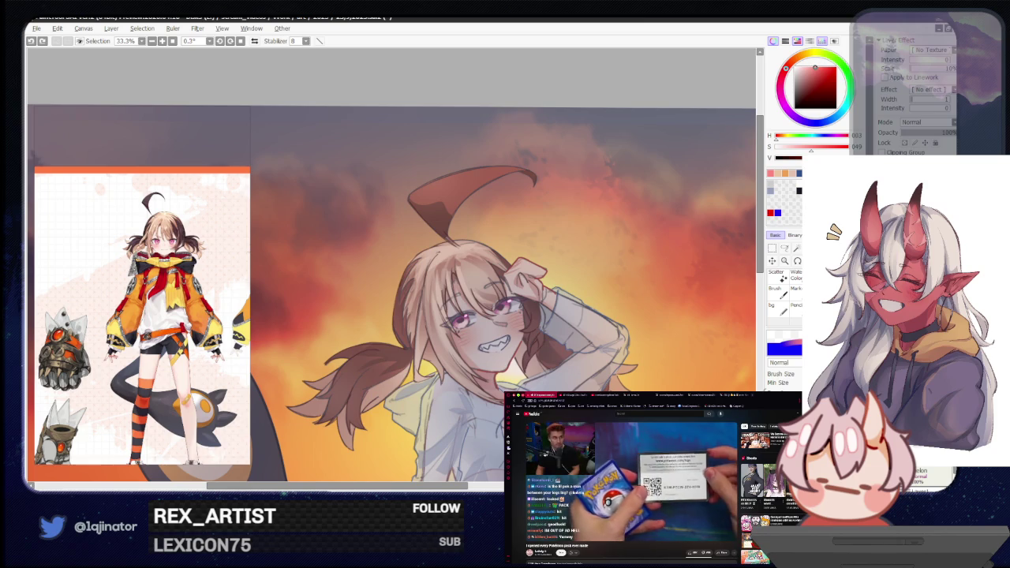
scroll(531, 258, up, 3)
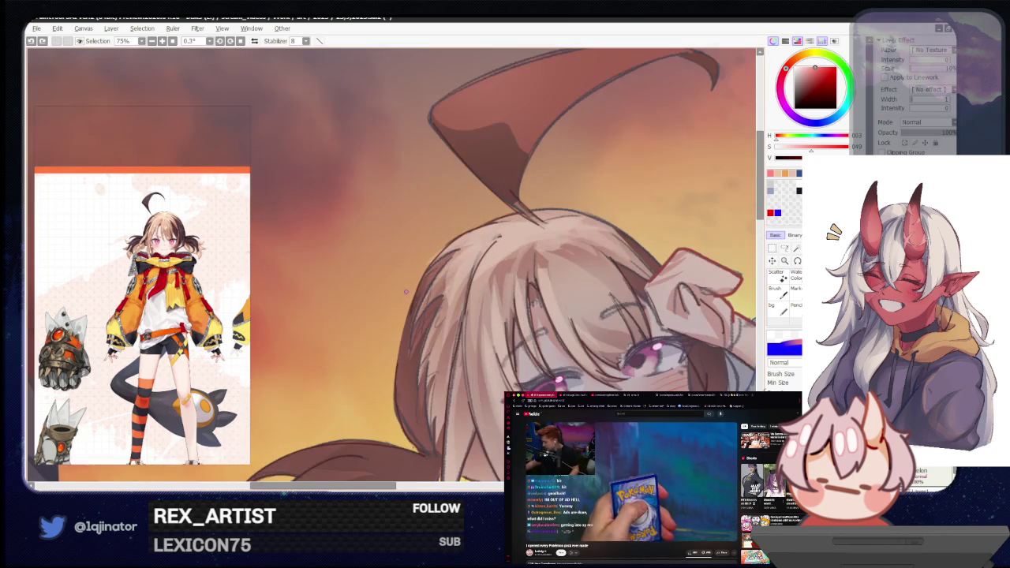
Shift the brush hue to a more orange 014 and set the brush size to 3.0.
drag(410, 334, 403, 335)
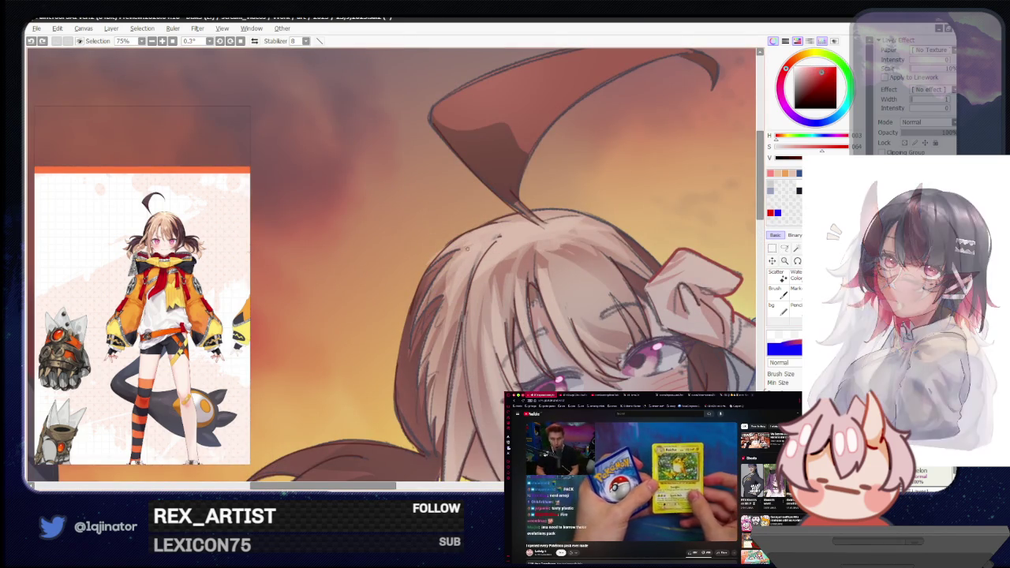
drag(794, 74, 812, 65)
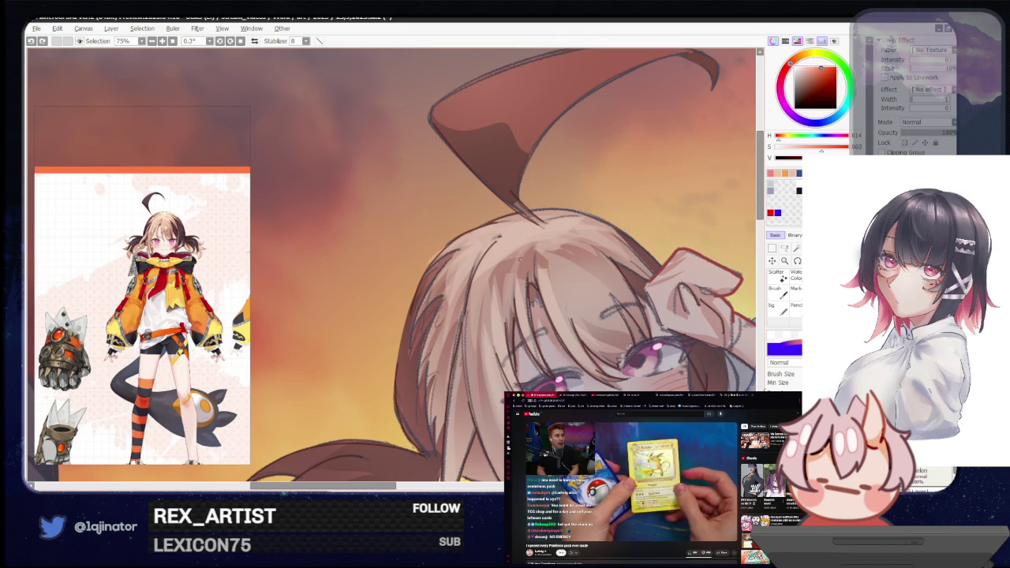
drag(481, 225, 511, 215)
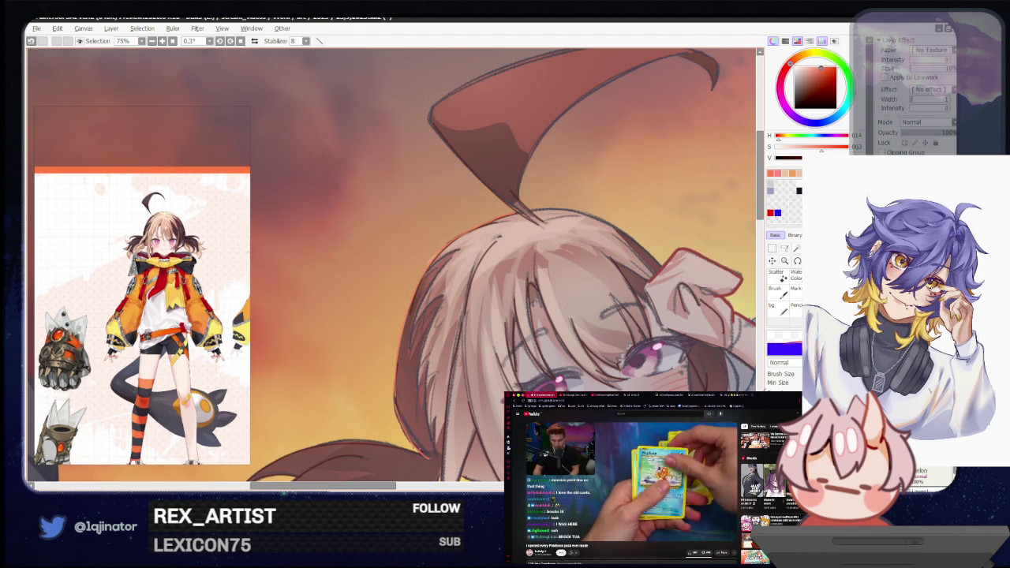
scroll(395, 268, down, 3)
scroll(395, 268, down, 3)
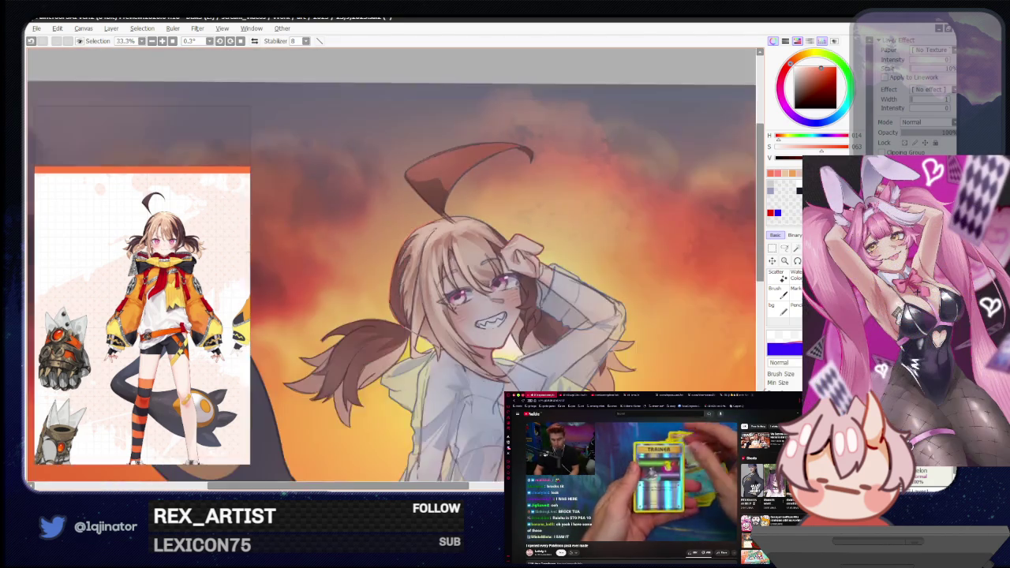
scroll(394, 268, up, 2)
scroll(394, 268, down, 2)
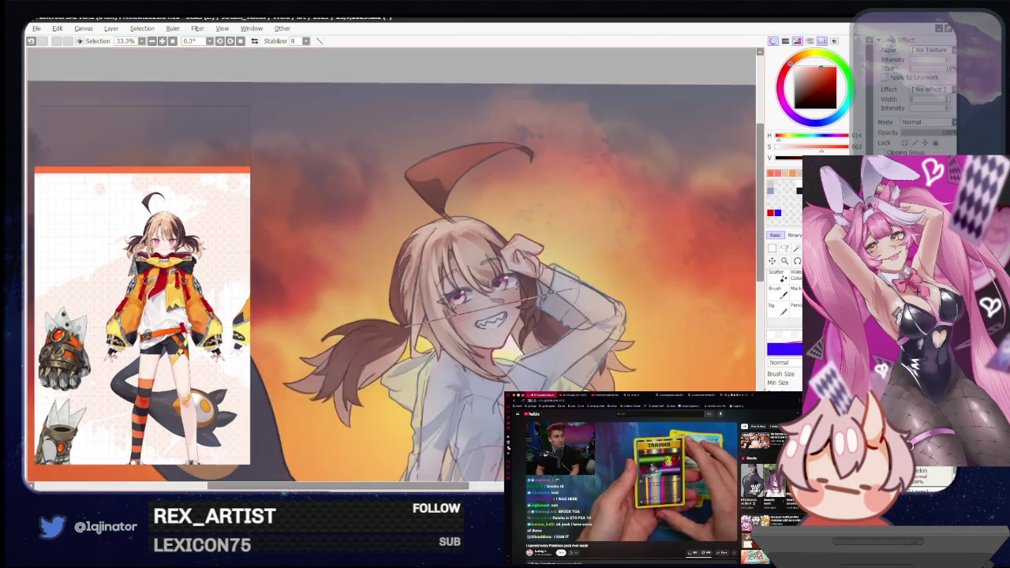
scroll(394, 268, down, 2)
scroll(394, 268, down, 2)
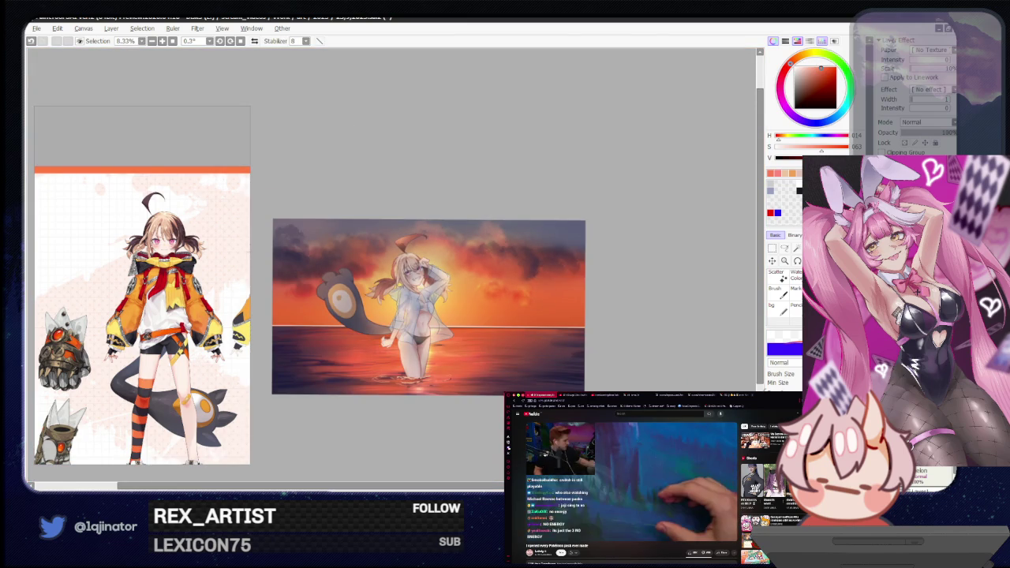
scroll(400, 278, up, 2)
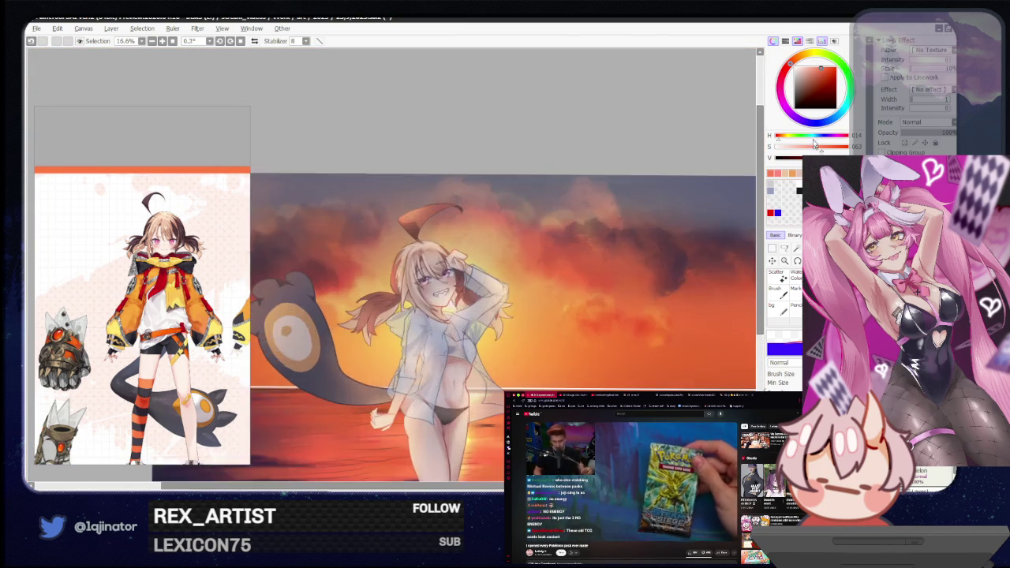
scroll(400, 278, up, 2)
scroll(400, 279, up, 1)
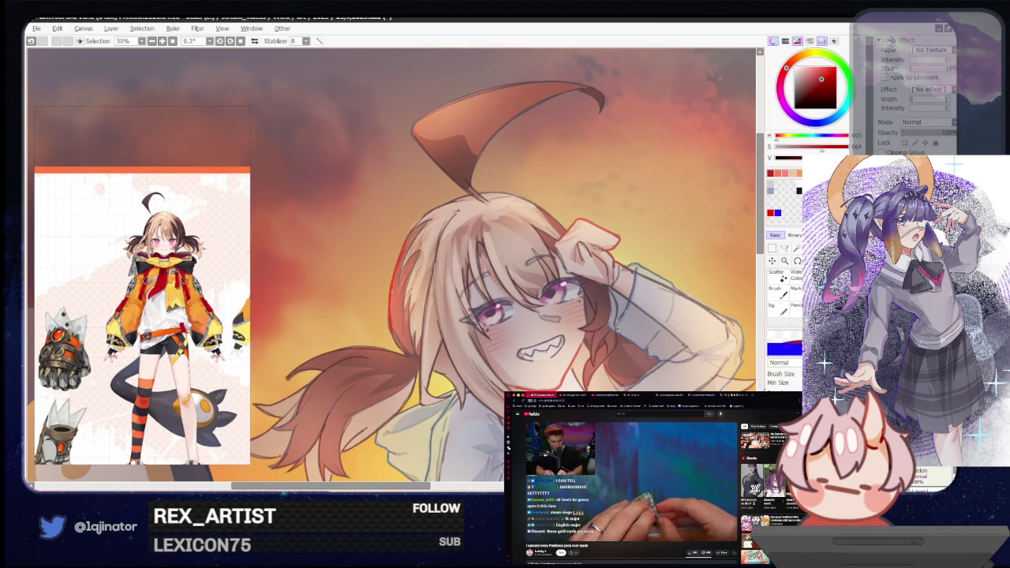
drag(566, 330, 533, 295)
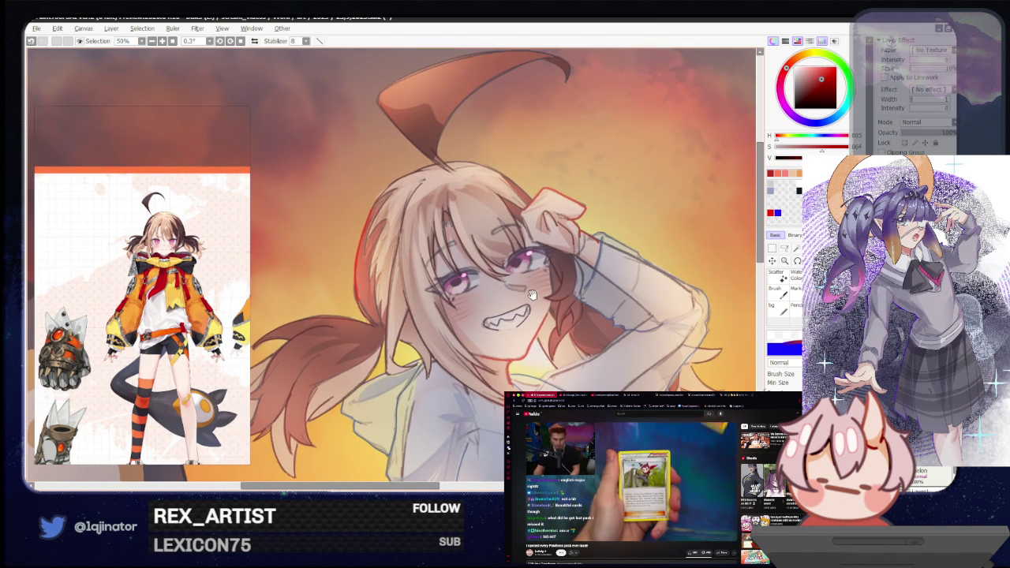
scroll(572, 341, down, 1)
scroll(545, 323, down, 2)
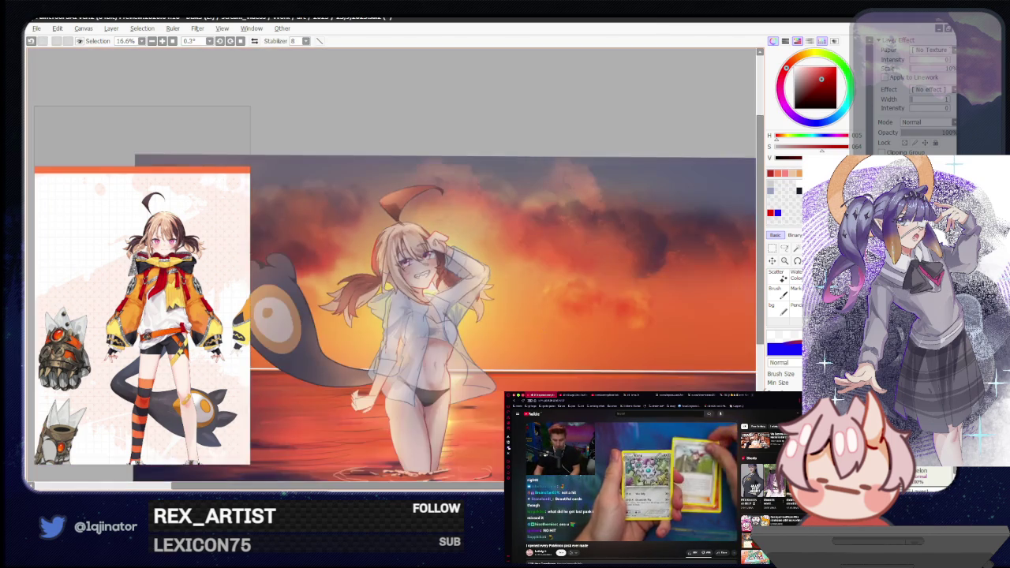
scroll(545, 323, down, 1)
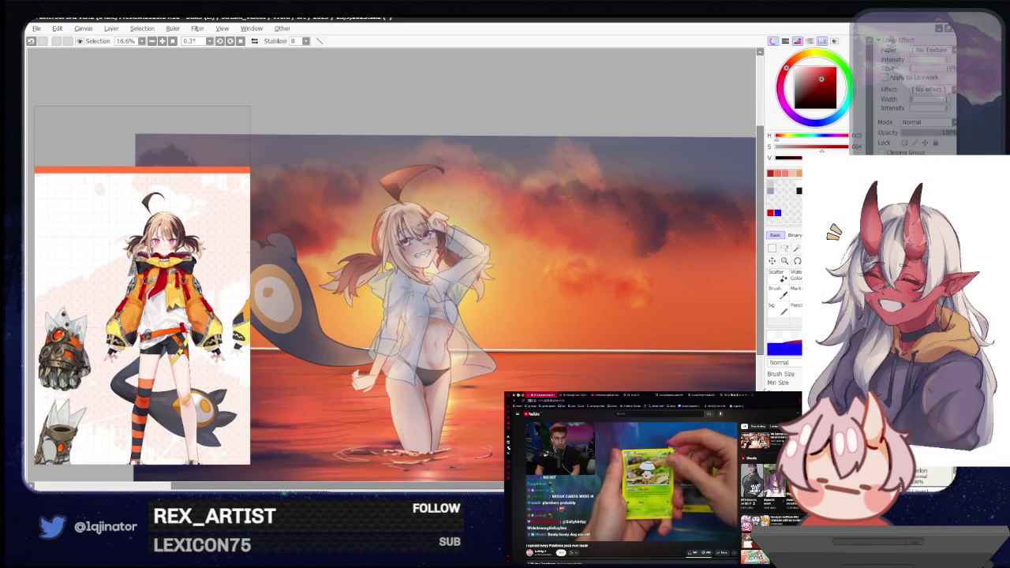
Set Hue to -136 in the Hue/Saturation dialog (Ctrl+U) and apply it to the layer.
key(ctrl+u)
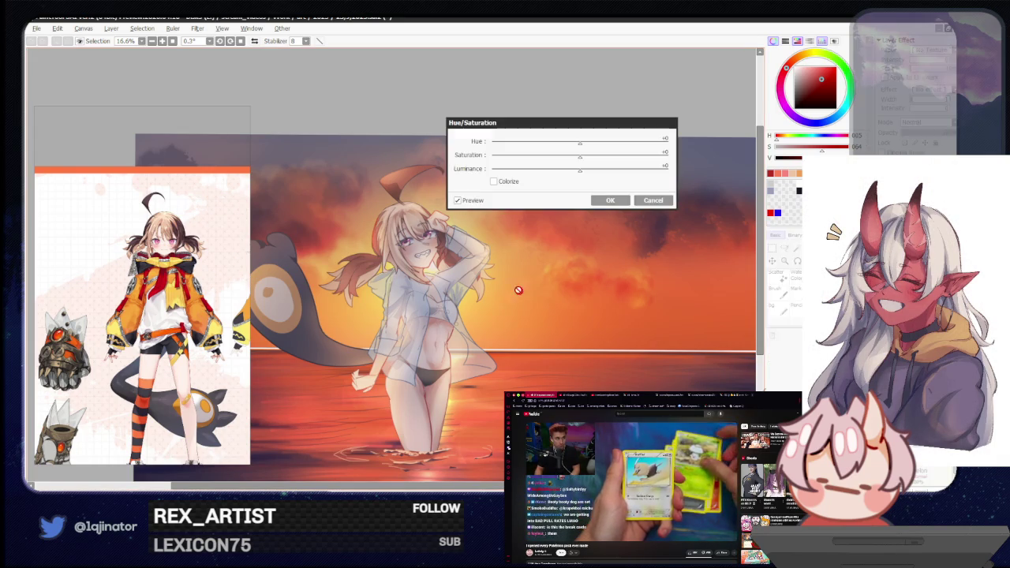
drag(580, 144, 570, 150)
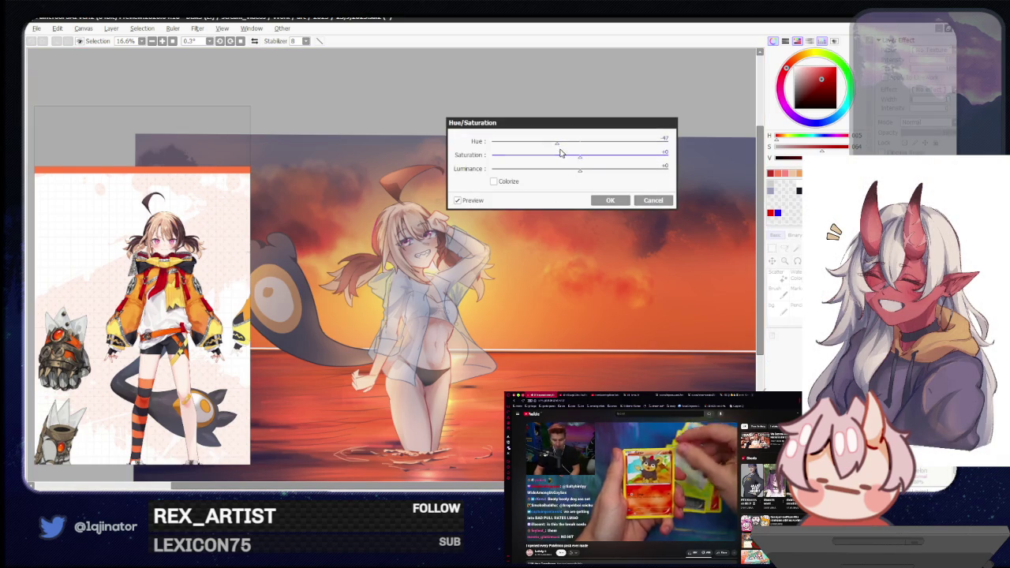
drag(568, 152, 525, 160)
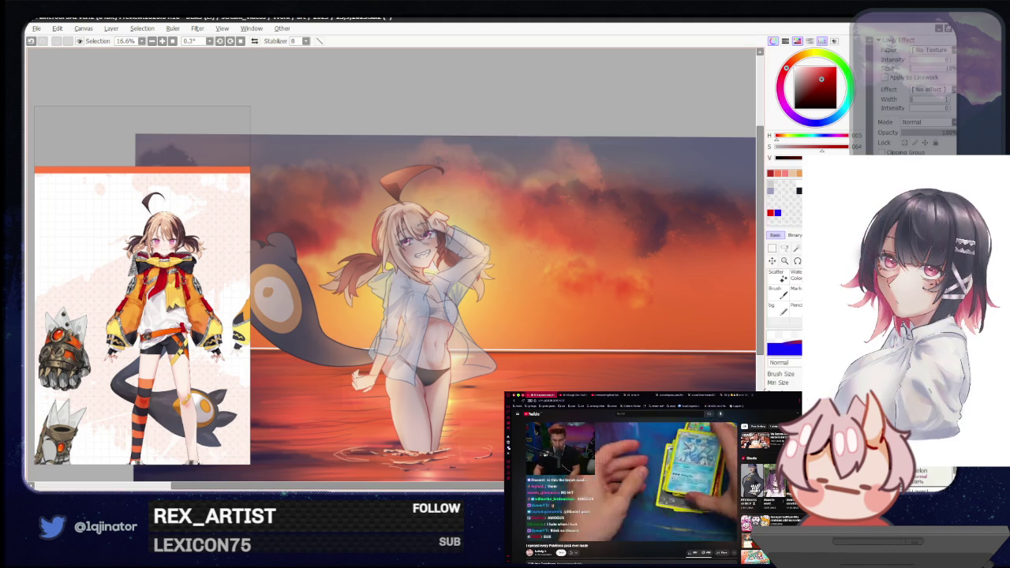
click(610, 200)
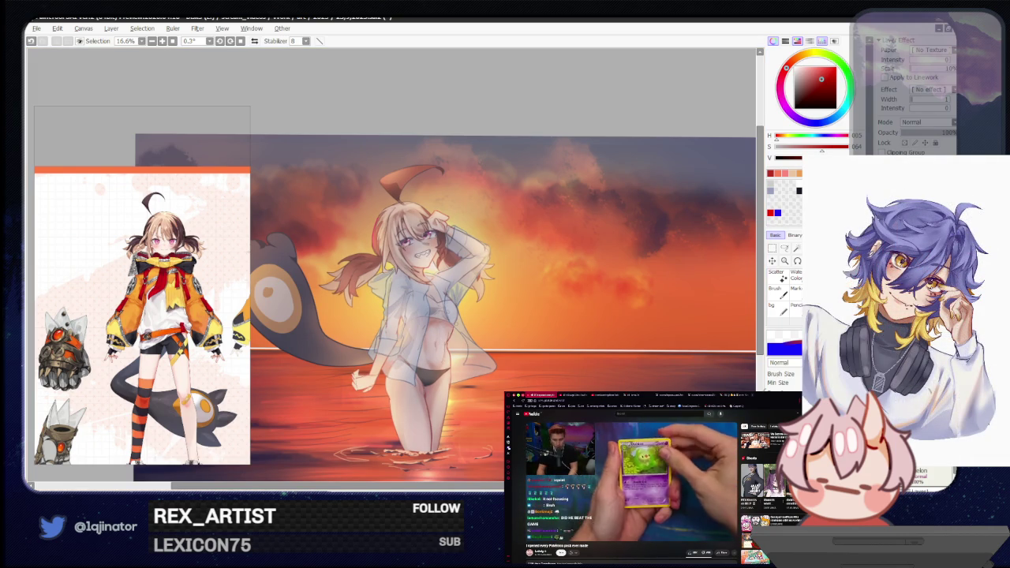
drag(626, 399, 602, 365)
scroll(602, 364, up, 2)
Lasso a narrow strip down the belly around the navel, then zoom back out.
scroll(602, 365, up, 1)
scroll(602, 365, up, 1)
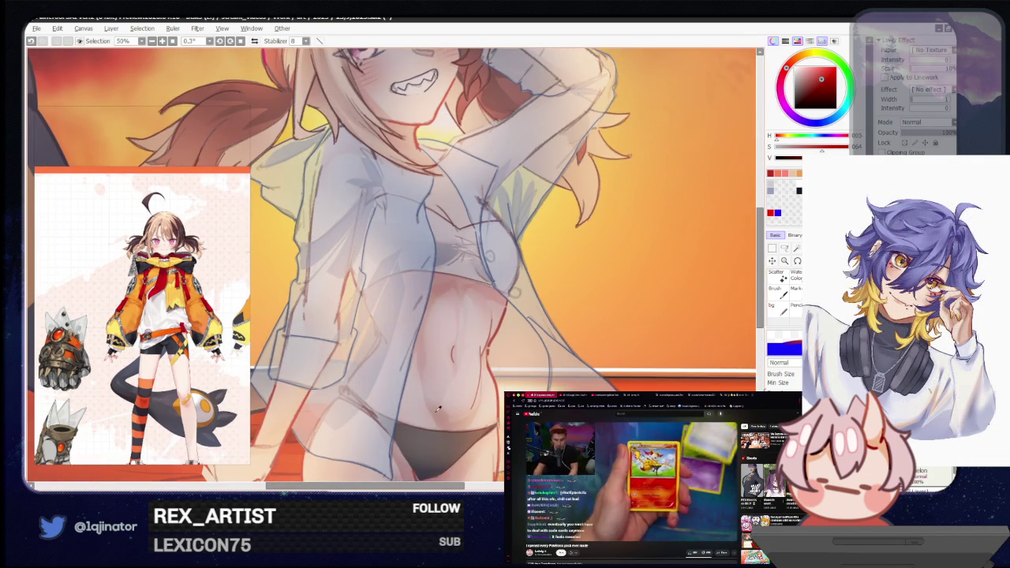
key(l)
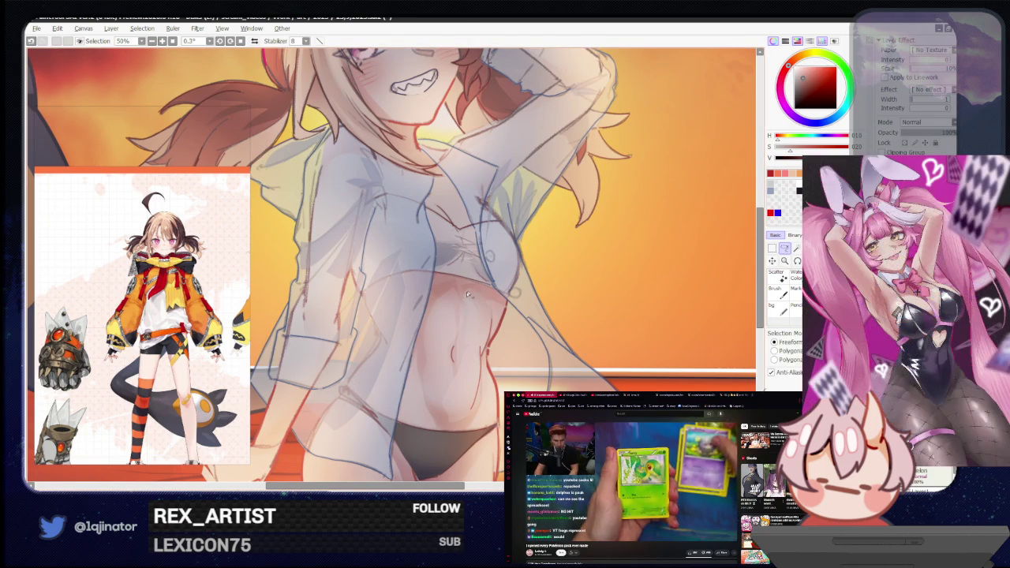
drag(458, 339, 452, 365)
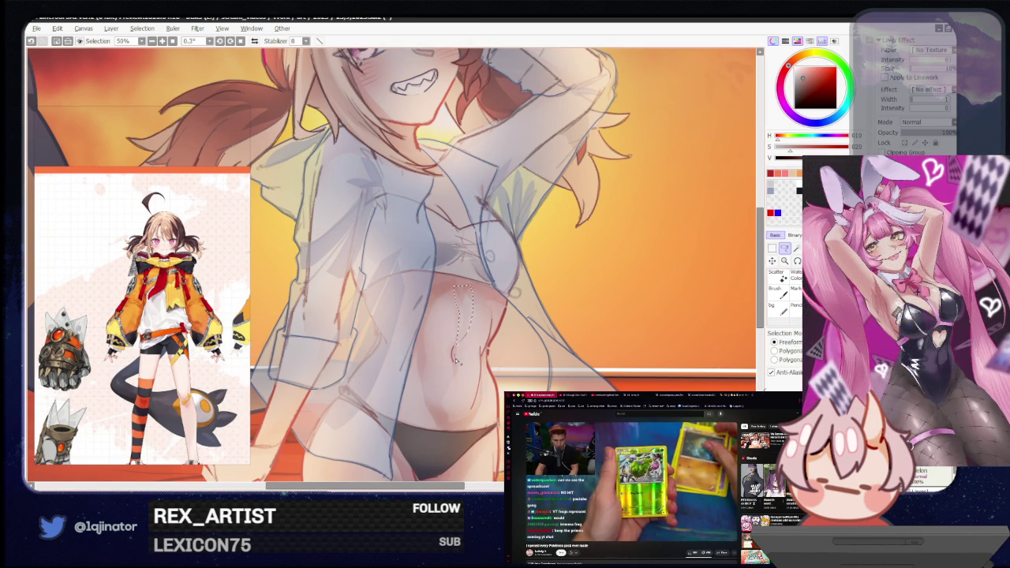
key(b)
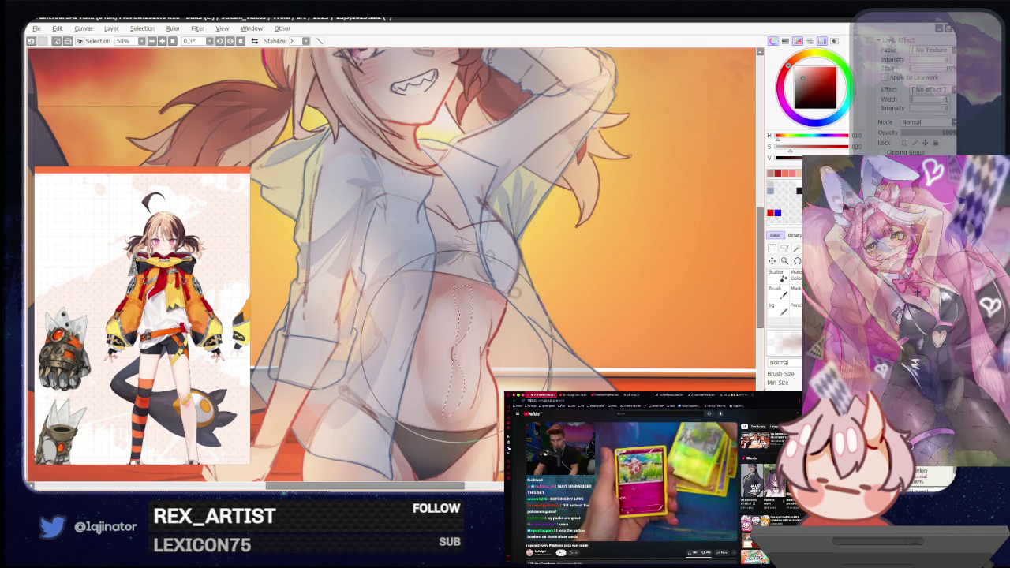
key(minus)
key(minus)
key(minus)
key(l)
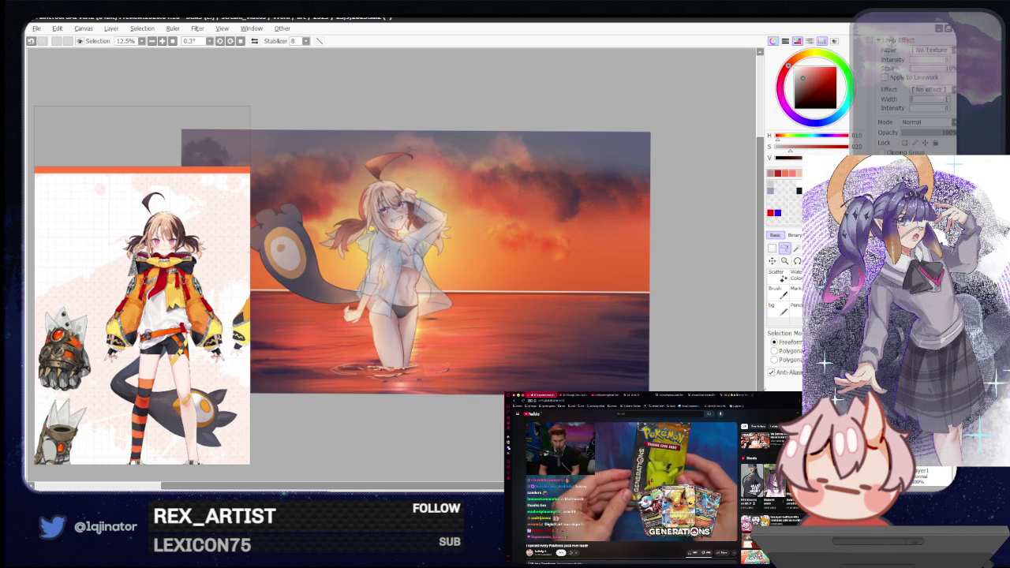
Paste the red lineart back over hair, face and hand, then sketch a curve on the chest.
scroll(453, 319, up, 4)
scroll(454, 319, up, 2)
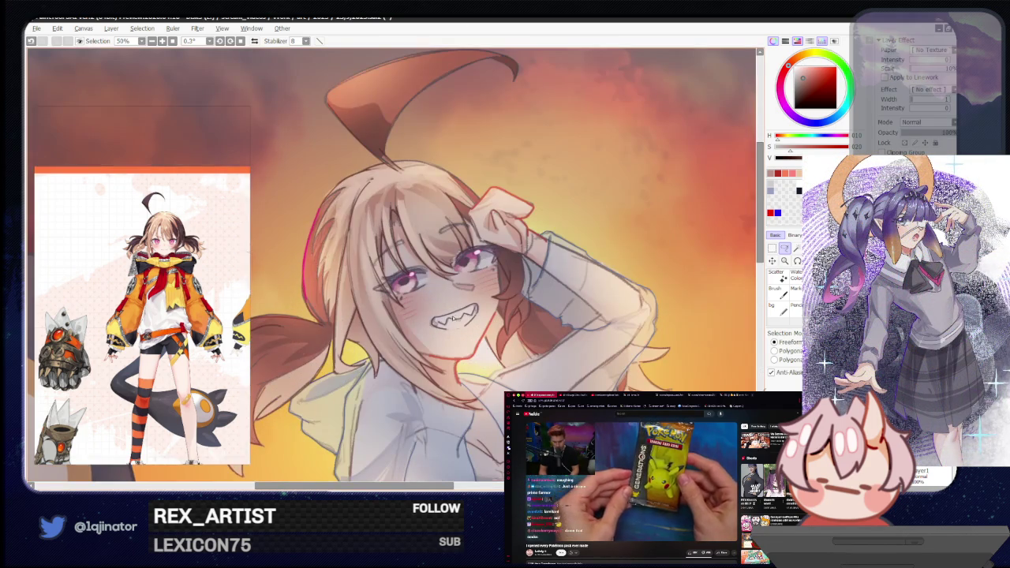
key(b)
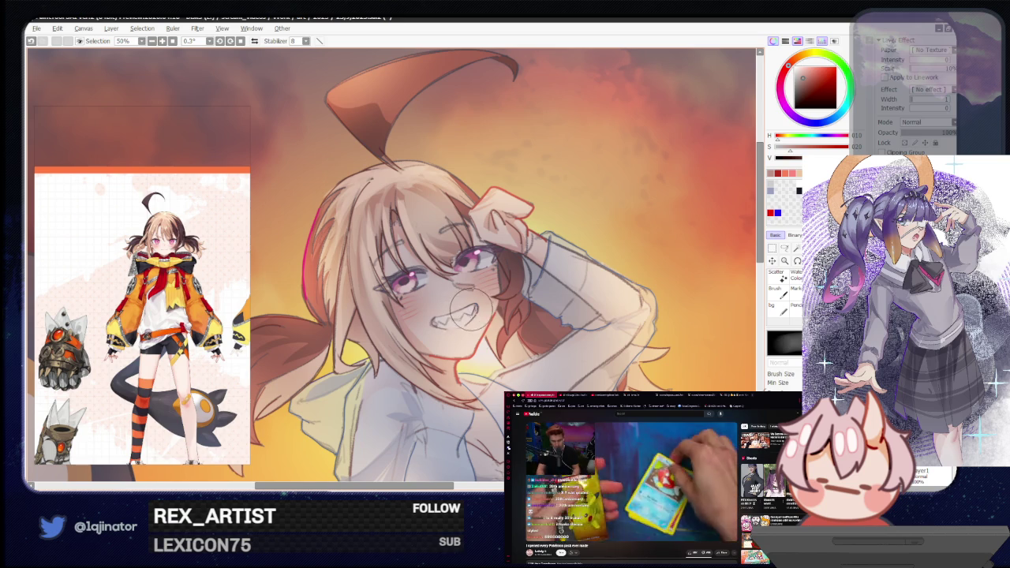
scroll(638, 279, down, 3)
scroll(638, 279, down, 3)
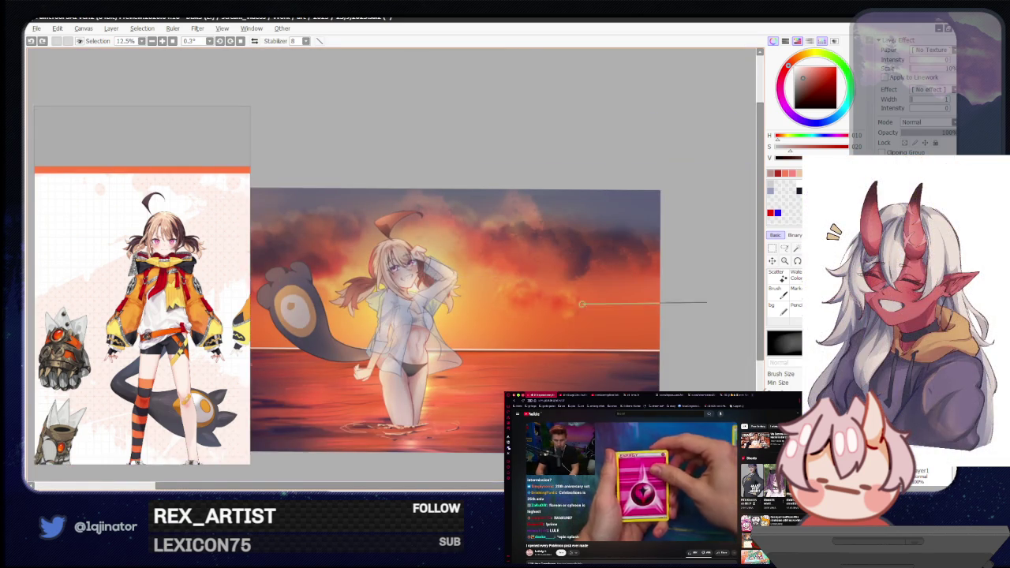
scroll(390, 258, up, 2)
scroll(391, 258, up, 1)
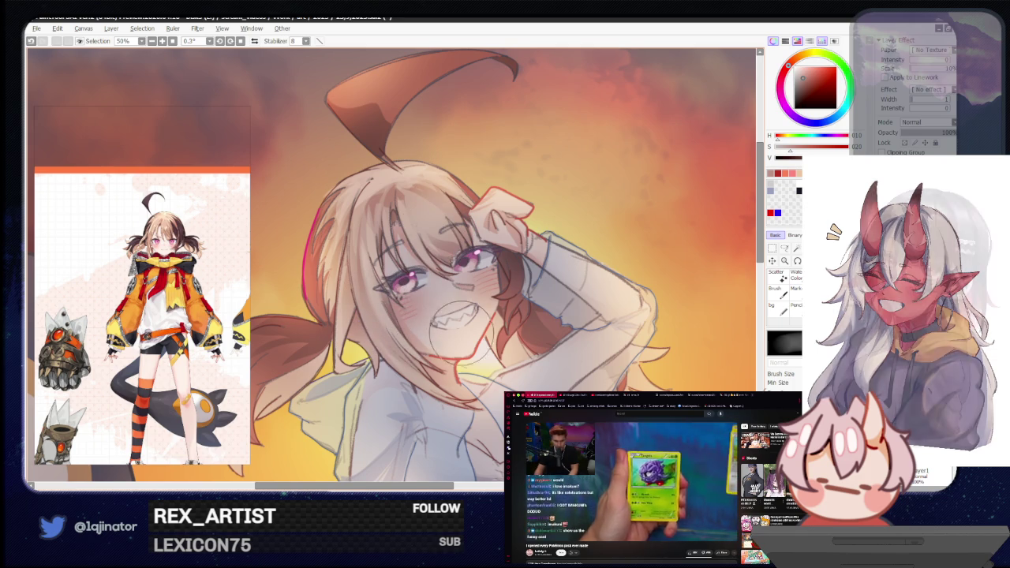
key(ctrl+v)
drag(529, 397, 577, 277)
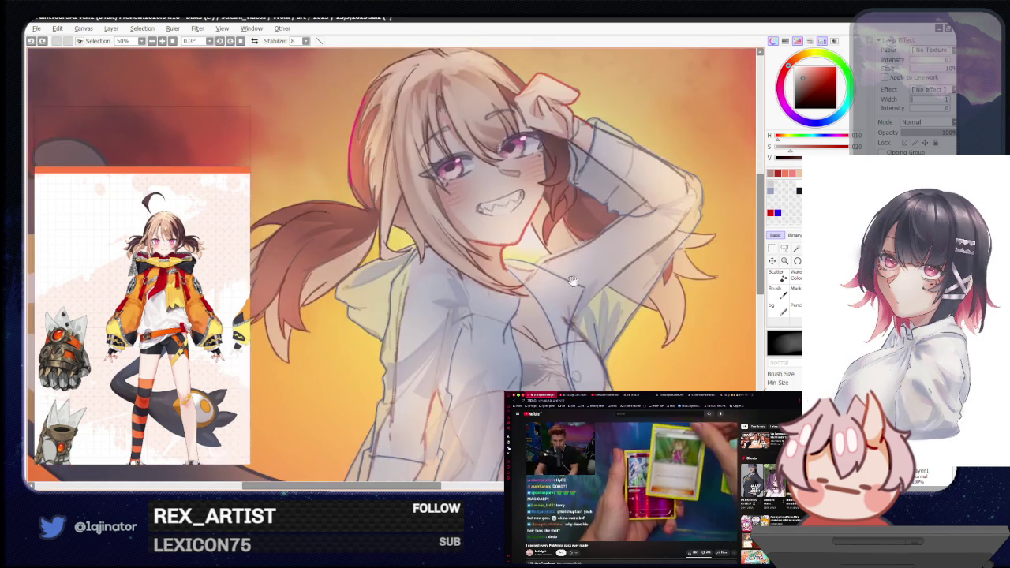
mouse_move(539, 341)
mouse_down()
mouse_move(506, 373)
mouse_move(521, 384)
mouse_move(544, 371)
mouse_up()
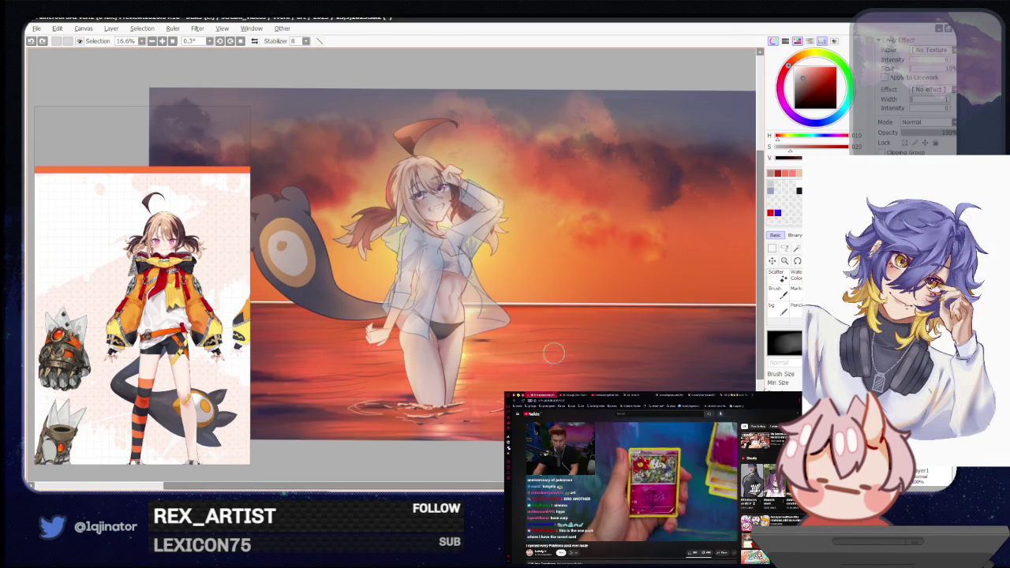
Lasso the lowered hand by her hip and move it slightly up and right.
click(784, 249)
scroll(408, 349, up, 2)
scroll(377, 409, up, 1)
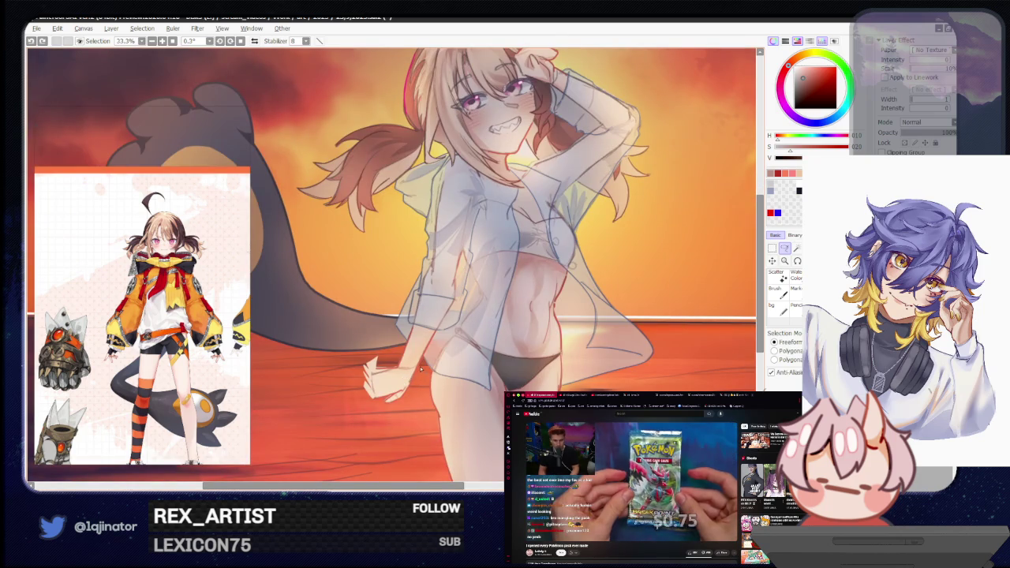
drag(381, 357, 400, 376)
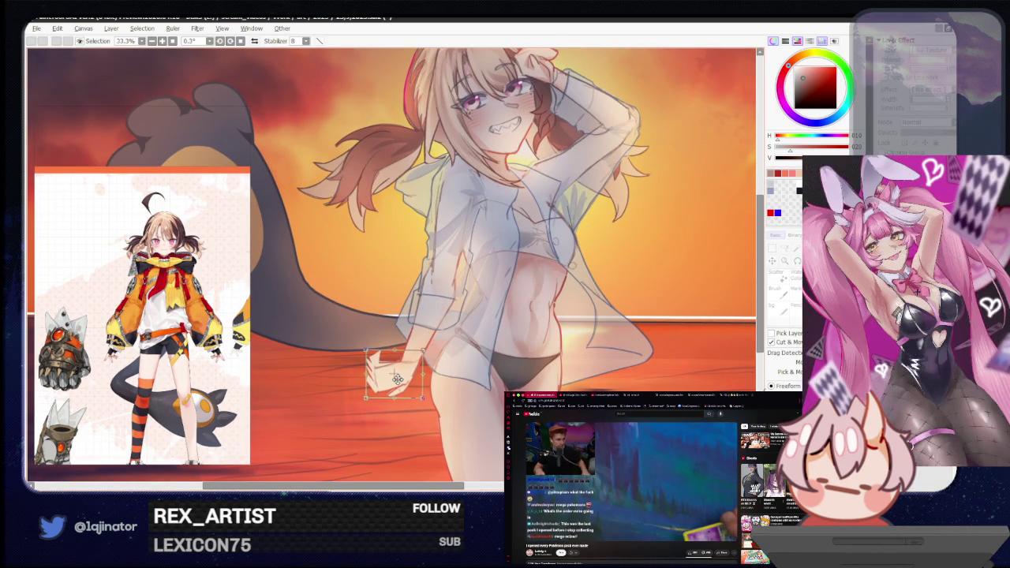
drag(397, 386, 403, 373)
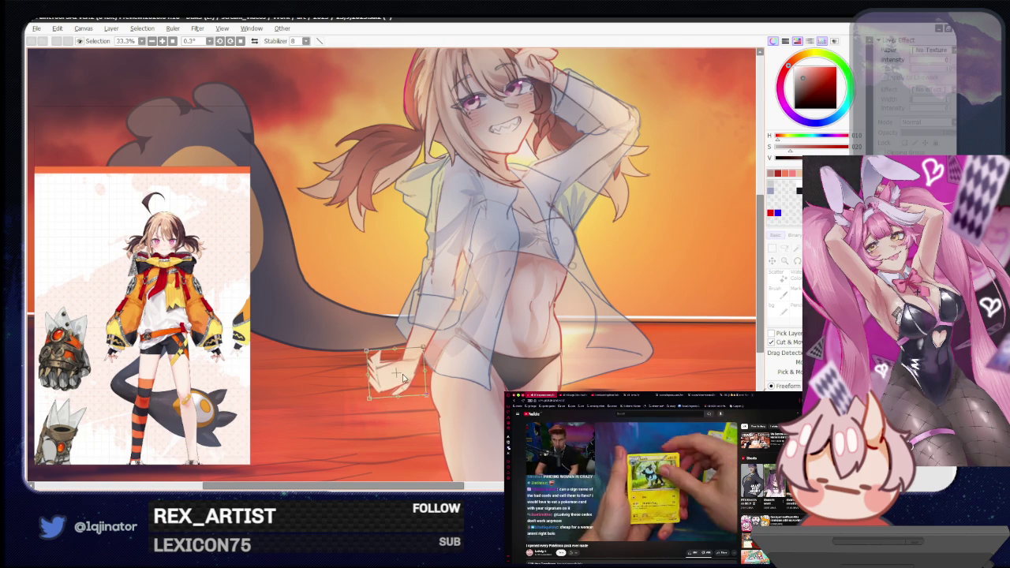
key(Return)
scroll(707, 290, down, 3)
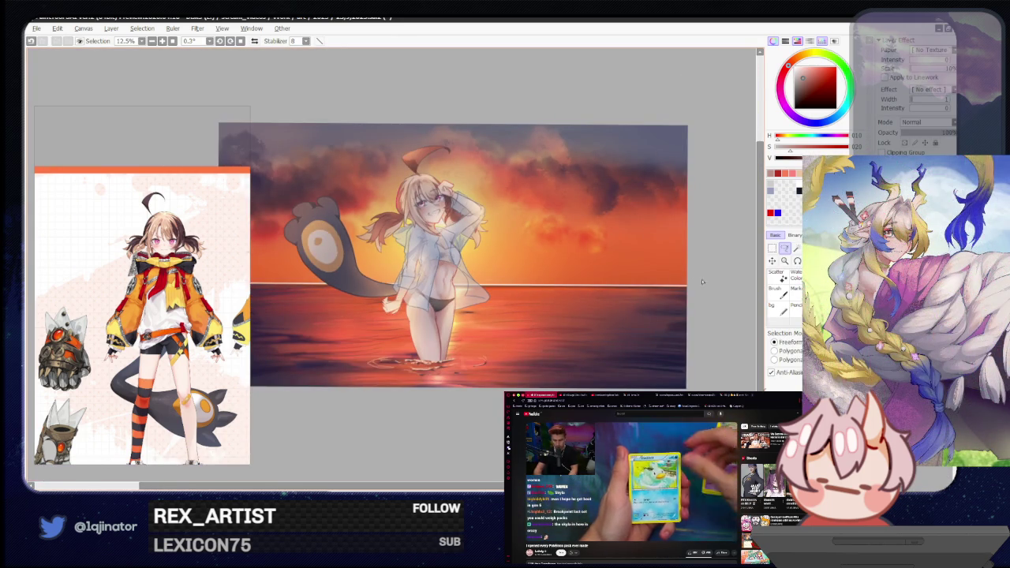
Recentre the illustration and save the canvas.
drag(546, 357, 557, 356)
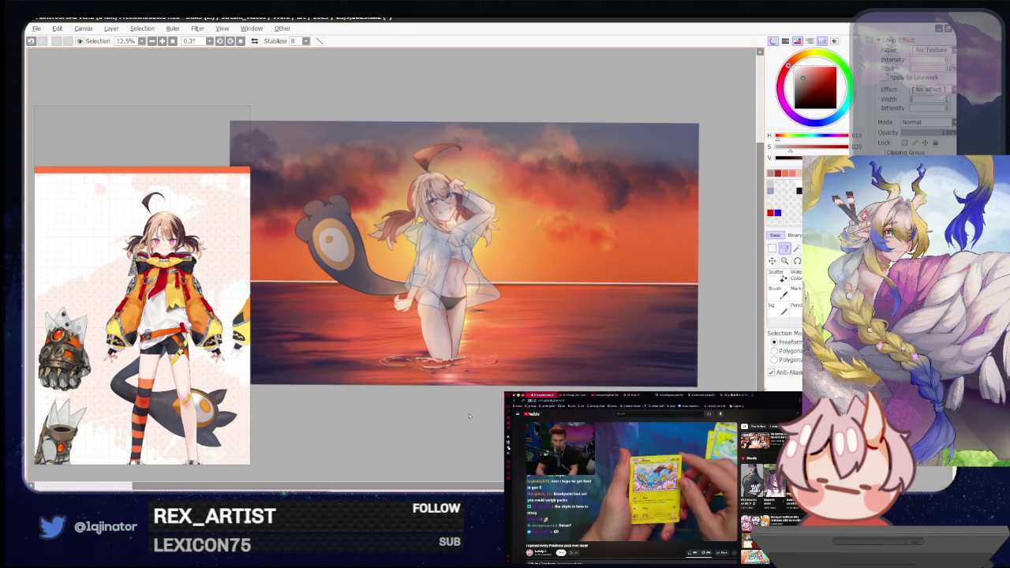
drag(473, 394, 472, 380)
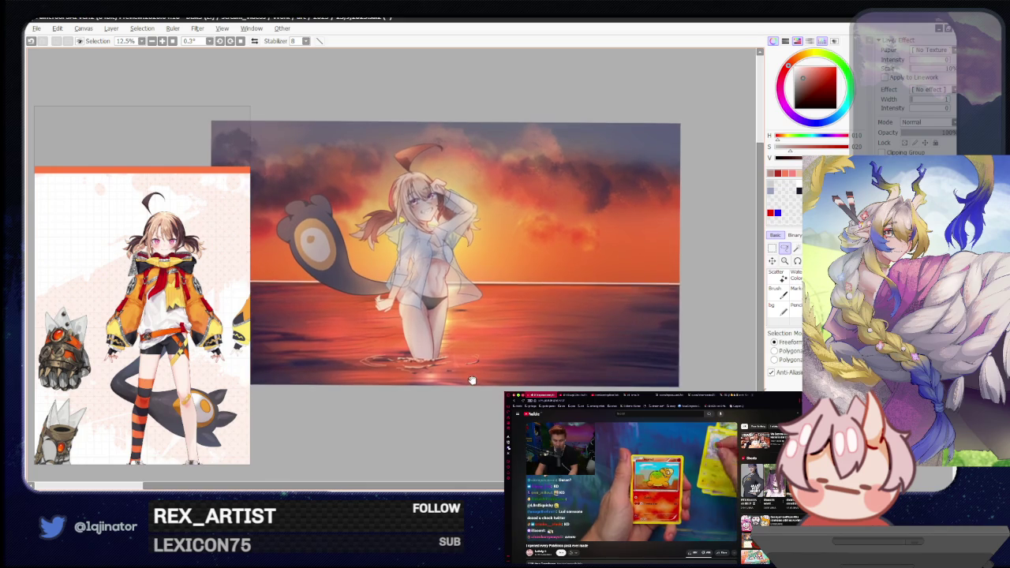
key(ctrl+s)
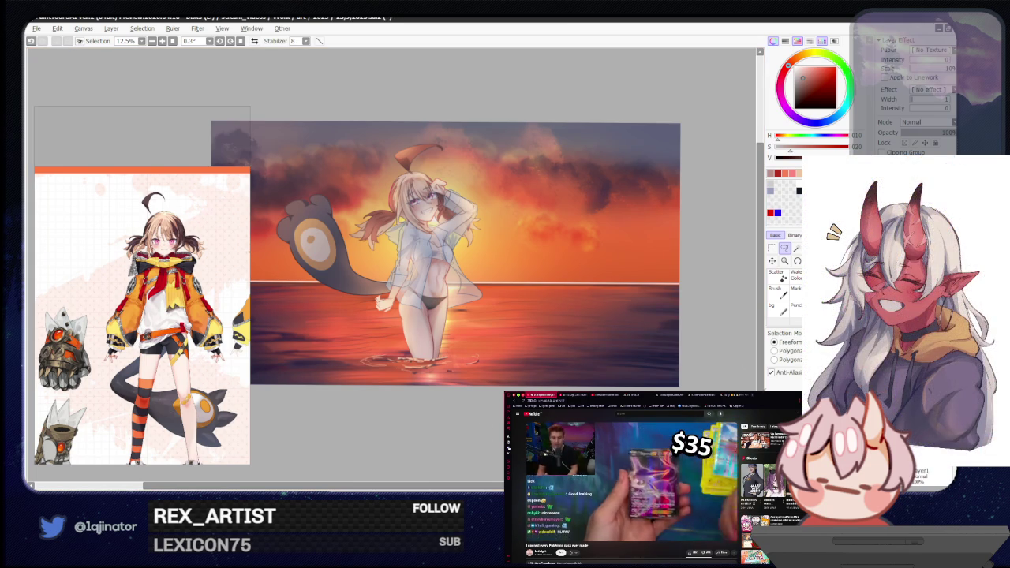
Undo and redo to compare the face, ending with the Multiply clipping layer restored.
key(ctrl+z)
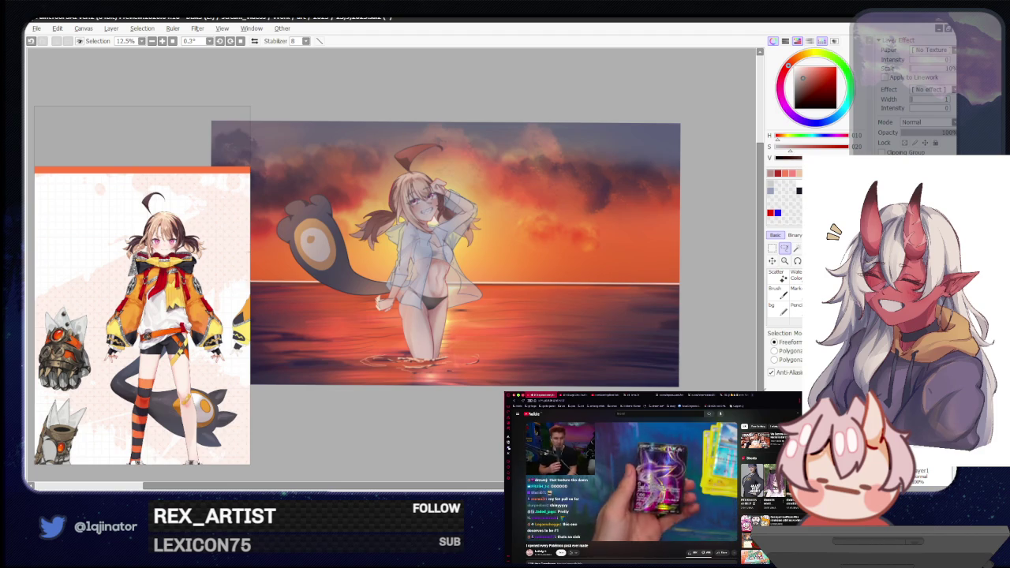
key(ctrl+y)
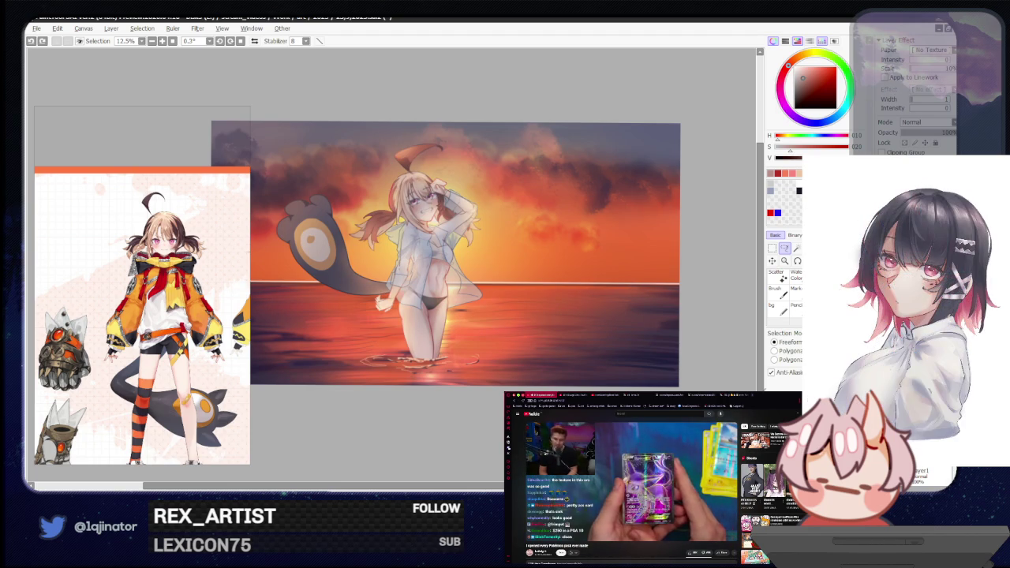
key(ctrl+z)
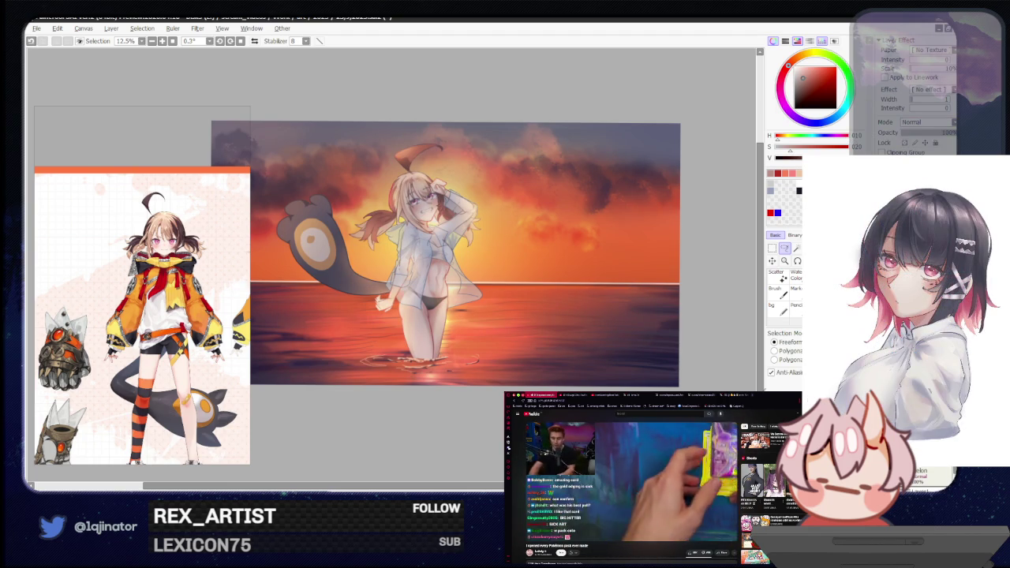
key(ctrl+z)
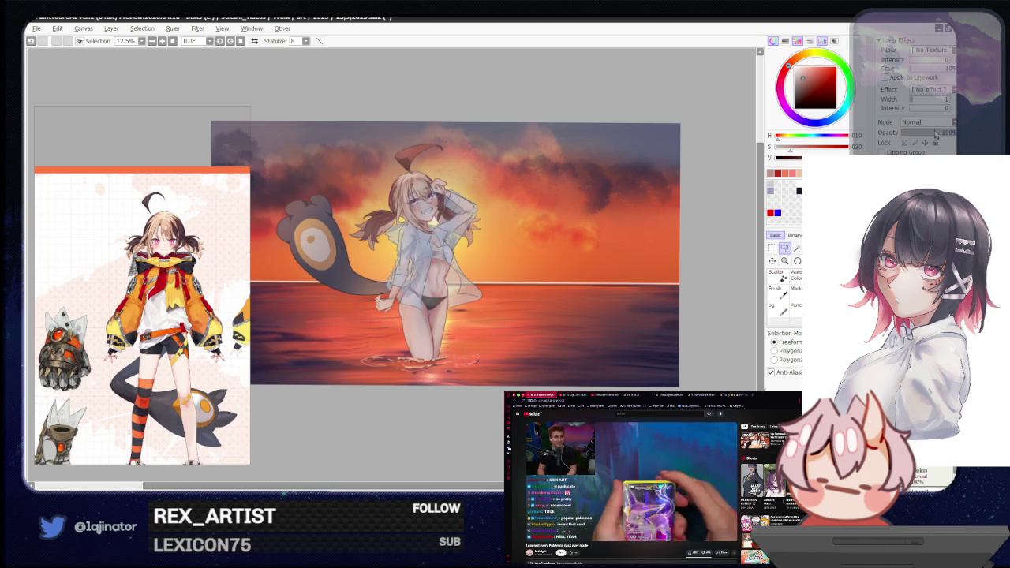
key(ctrl+y)
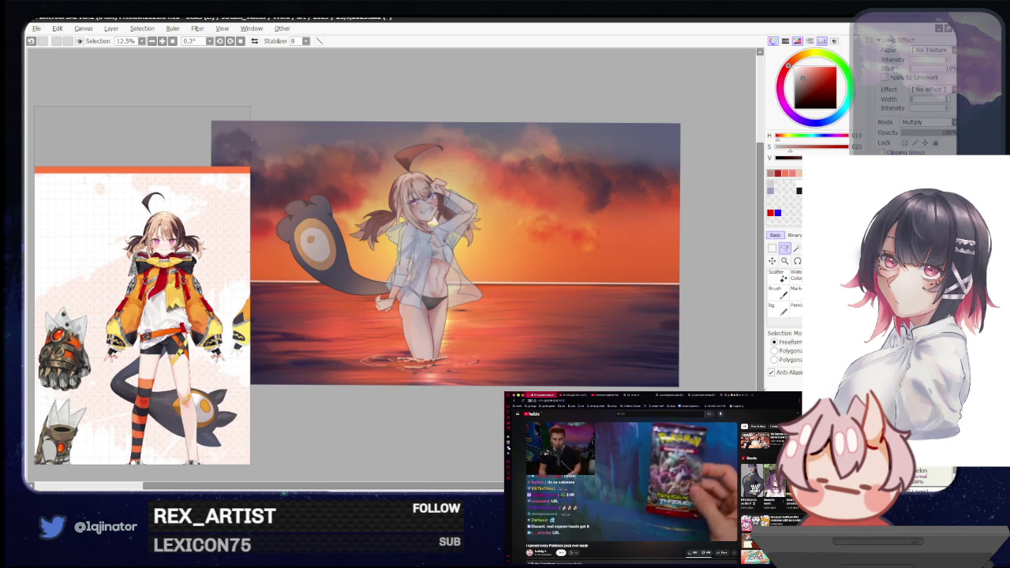
Bucket-fill the girl's clipping layer with dark blue and save.
click(813, 119)
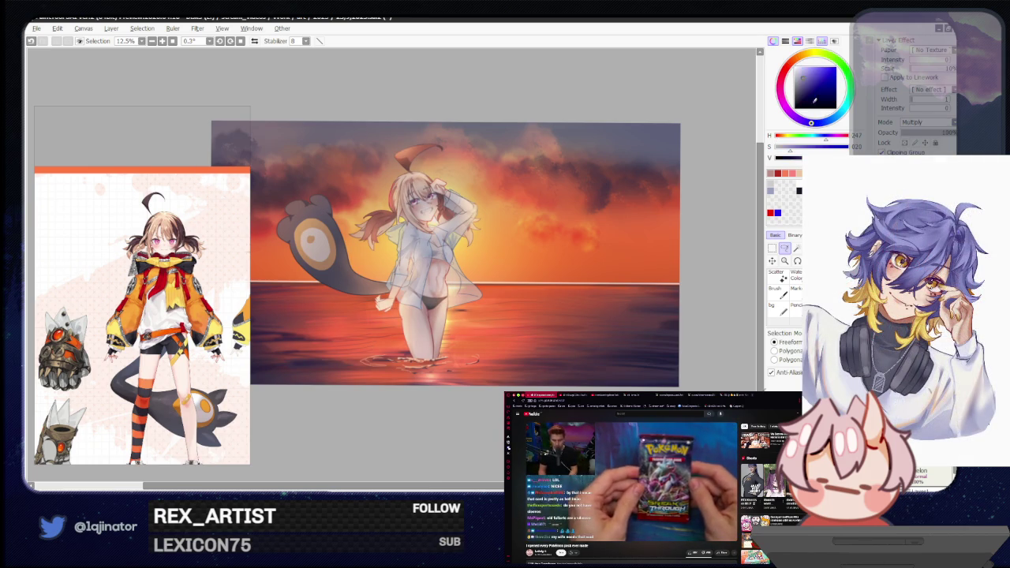
key(g)
click(452, 352)
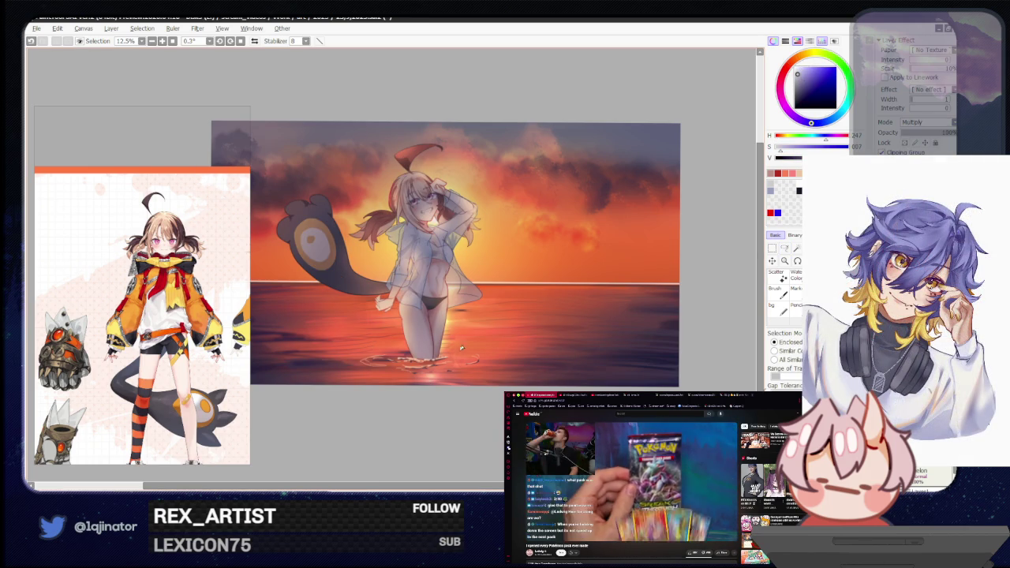
key(l)
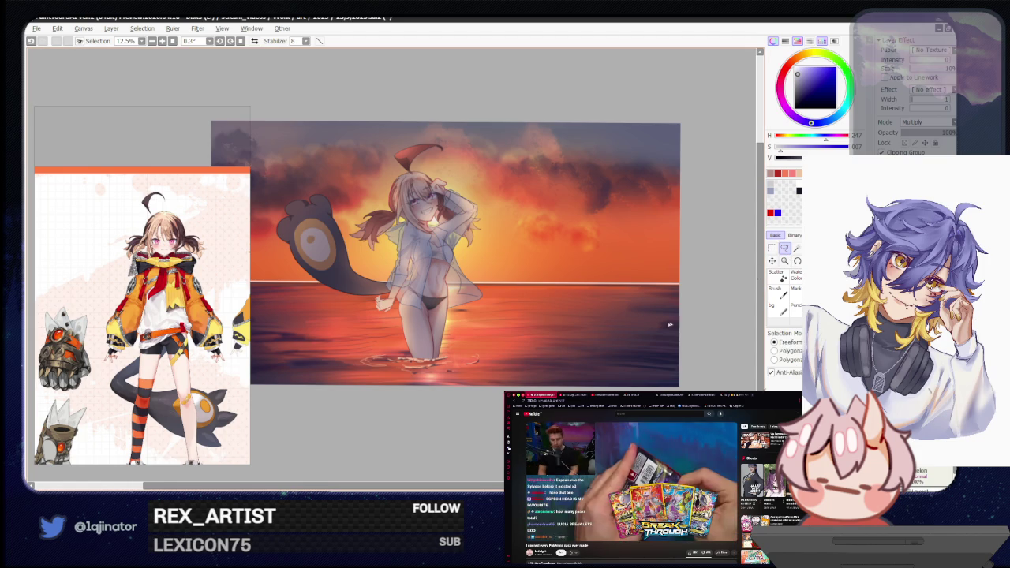
key(ctrl+s)
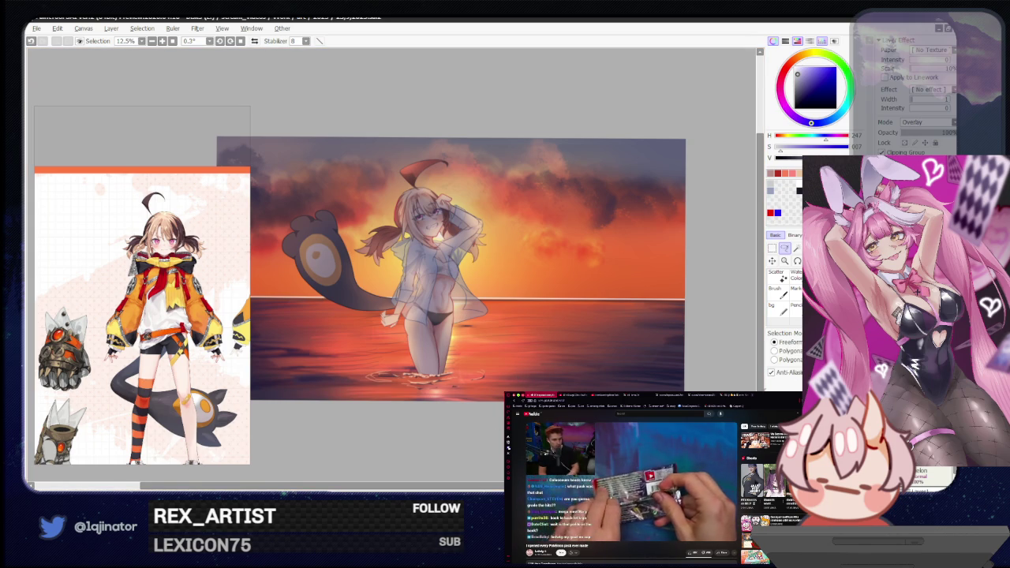
Set the blue tint layer to Overlay at about 41% opacity, compare before and after, and save.
key(ctrl+z)
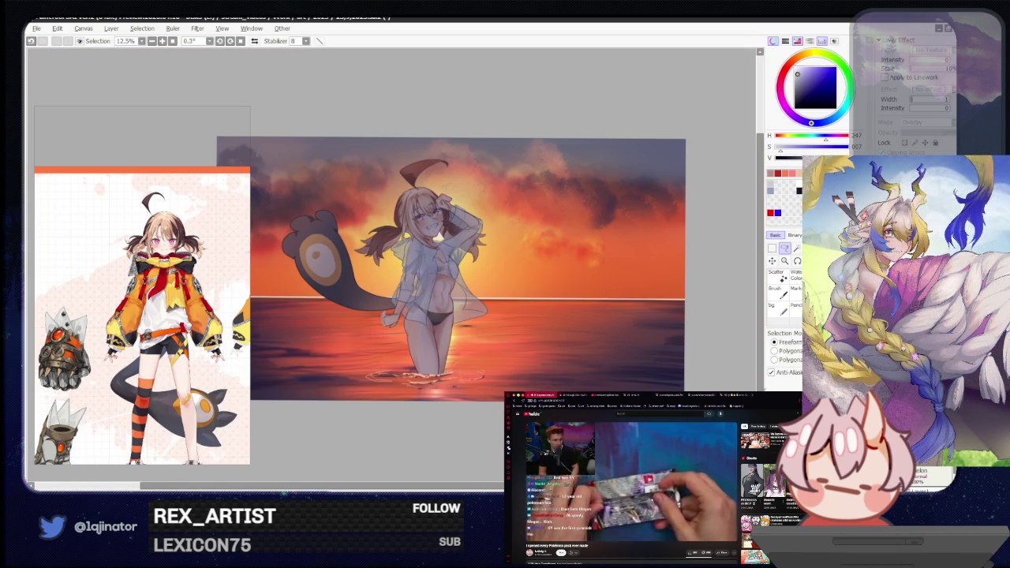
key(ctrl+y)
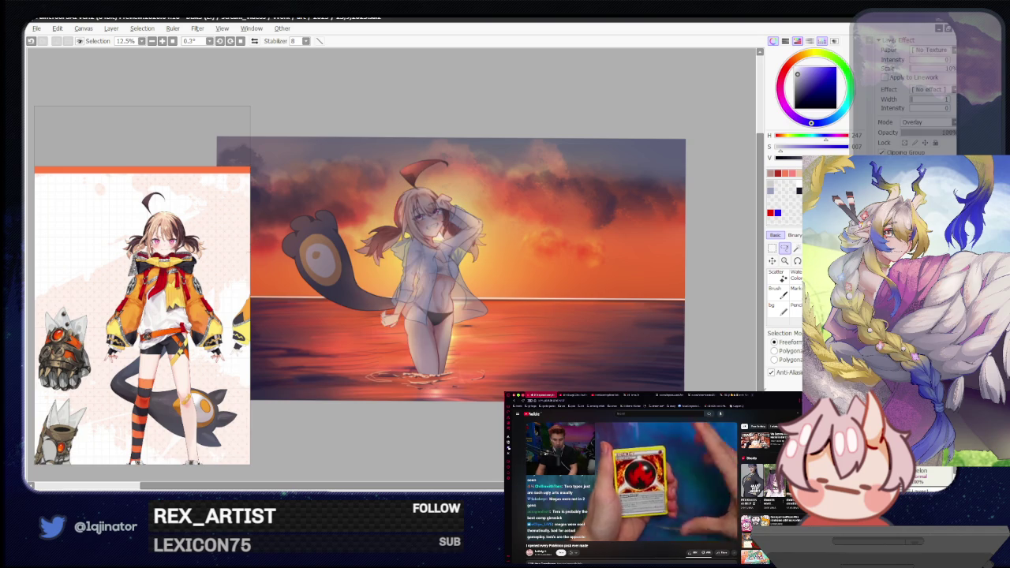
key(ctrl+z)
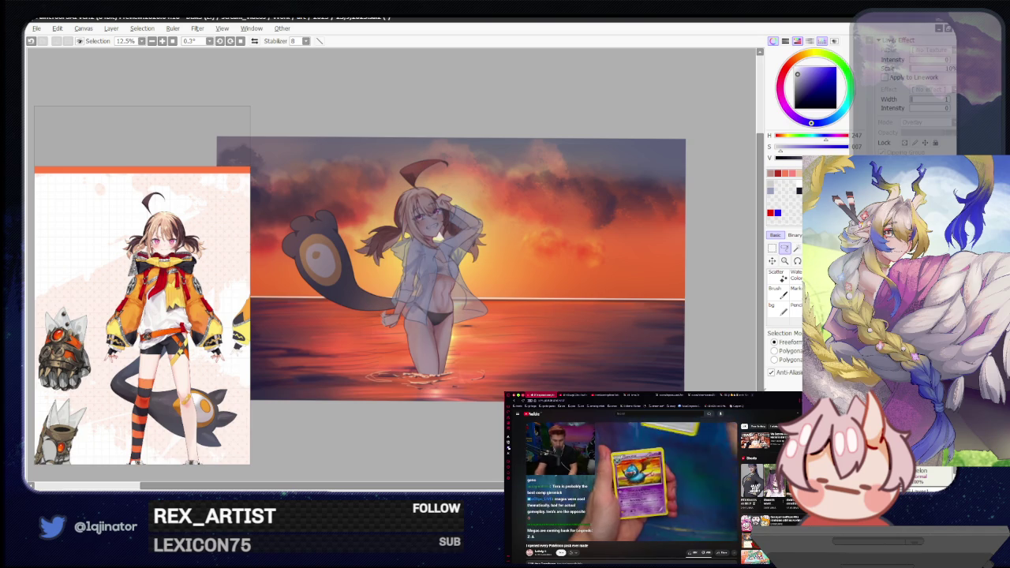
key(ctrl+y)
drag(947, 133, 927, 133)
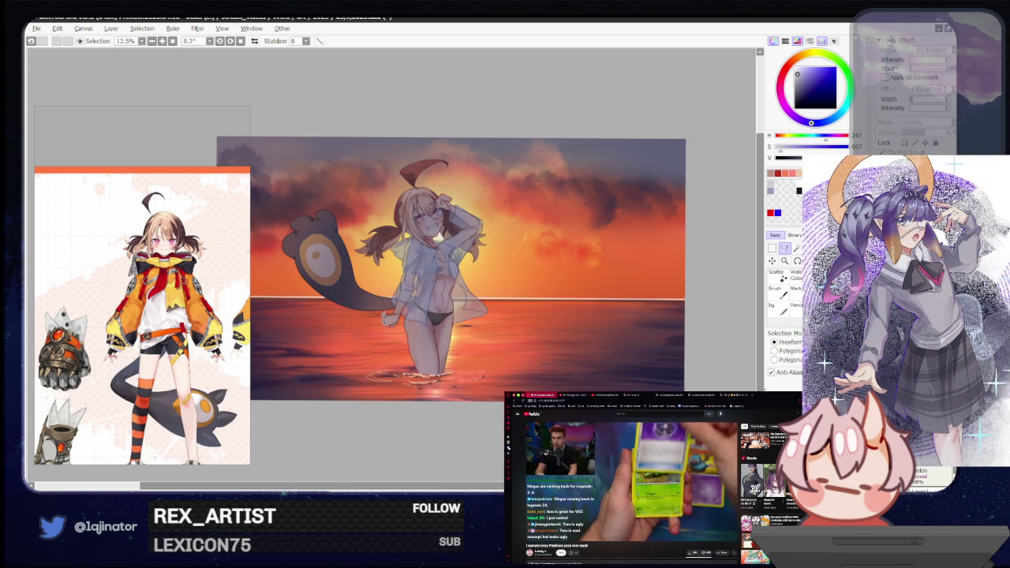
key(ctrl+z)
key(ctrl+y)
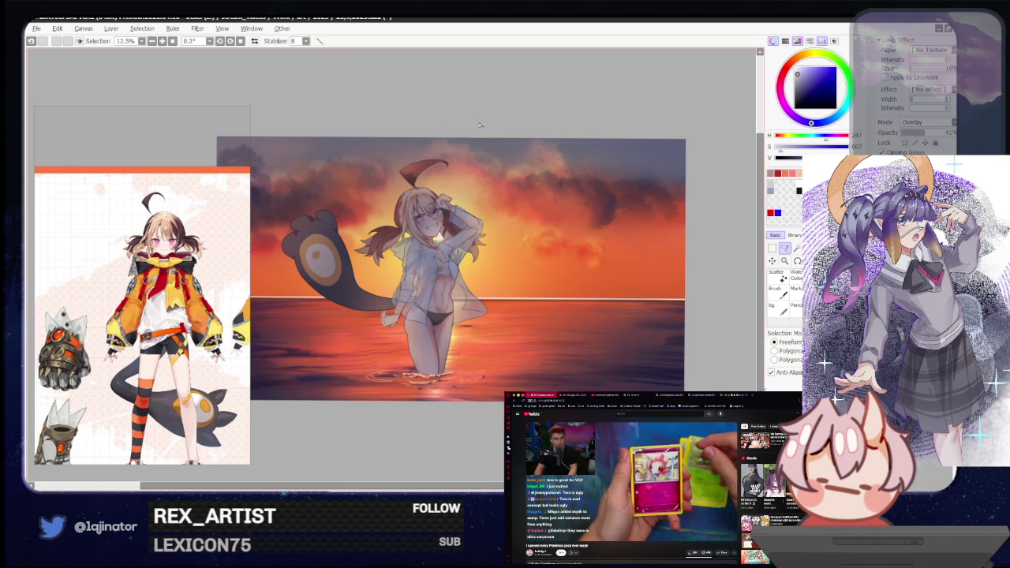
key(ctrl+s)
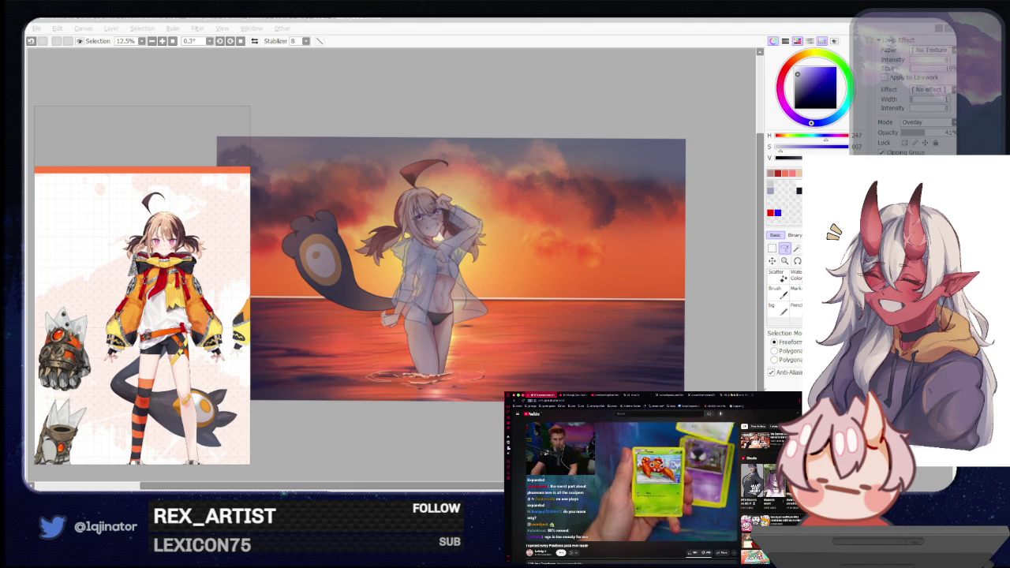
key(alt+Tab)
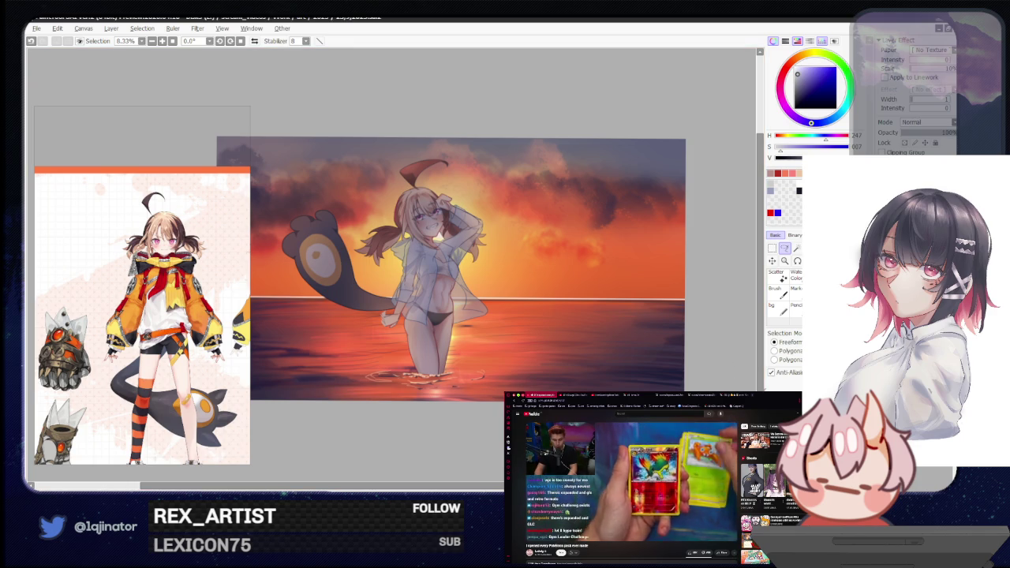
Move the girl-and-tail layer about 16 px to the right and apply the transform.
key(ctrl)
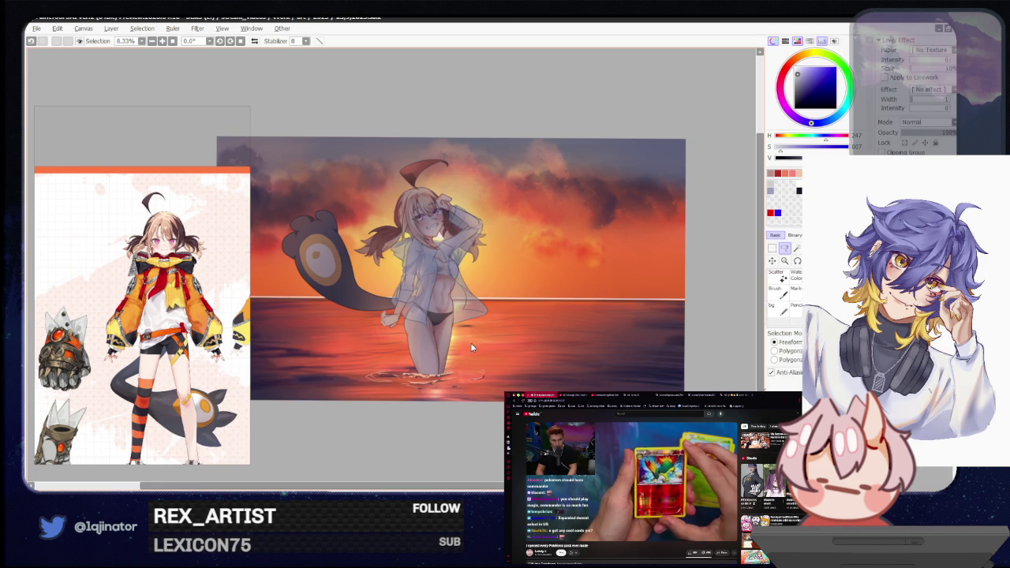
key(ctrl)
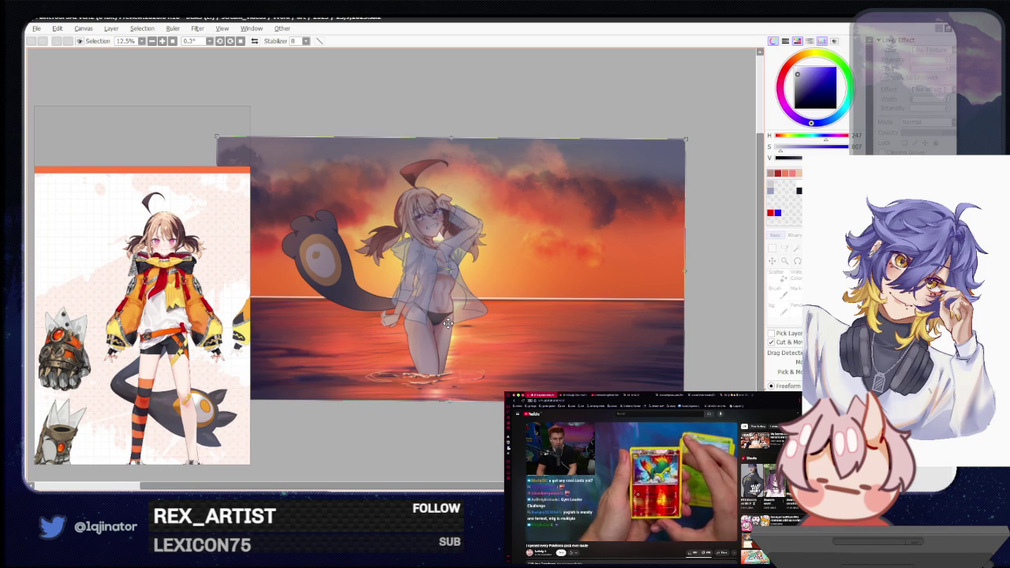
drag(447, 323, 460, 324)
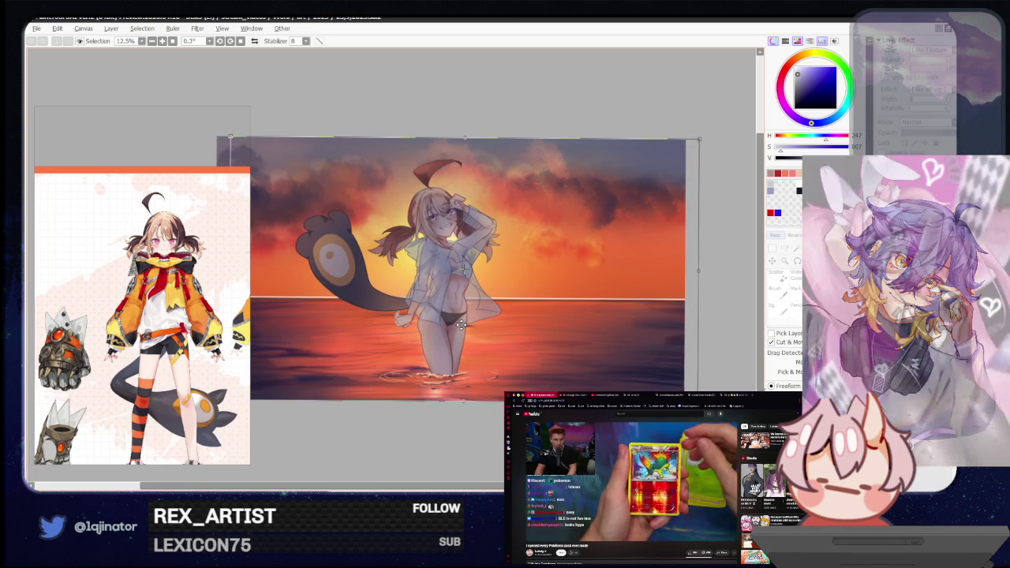
key(Return)
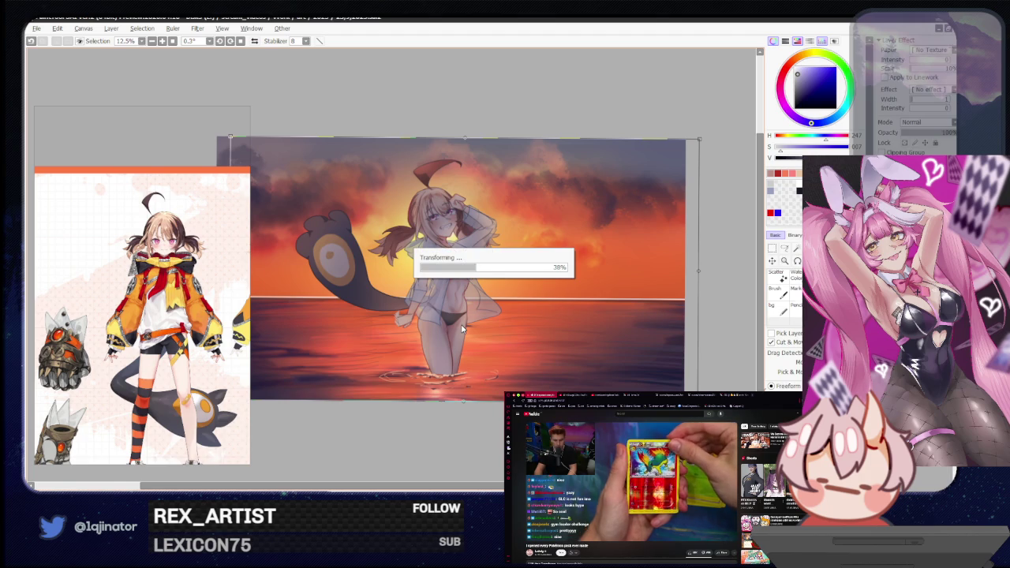